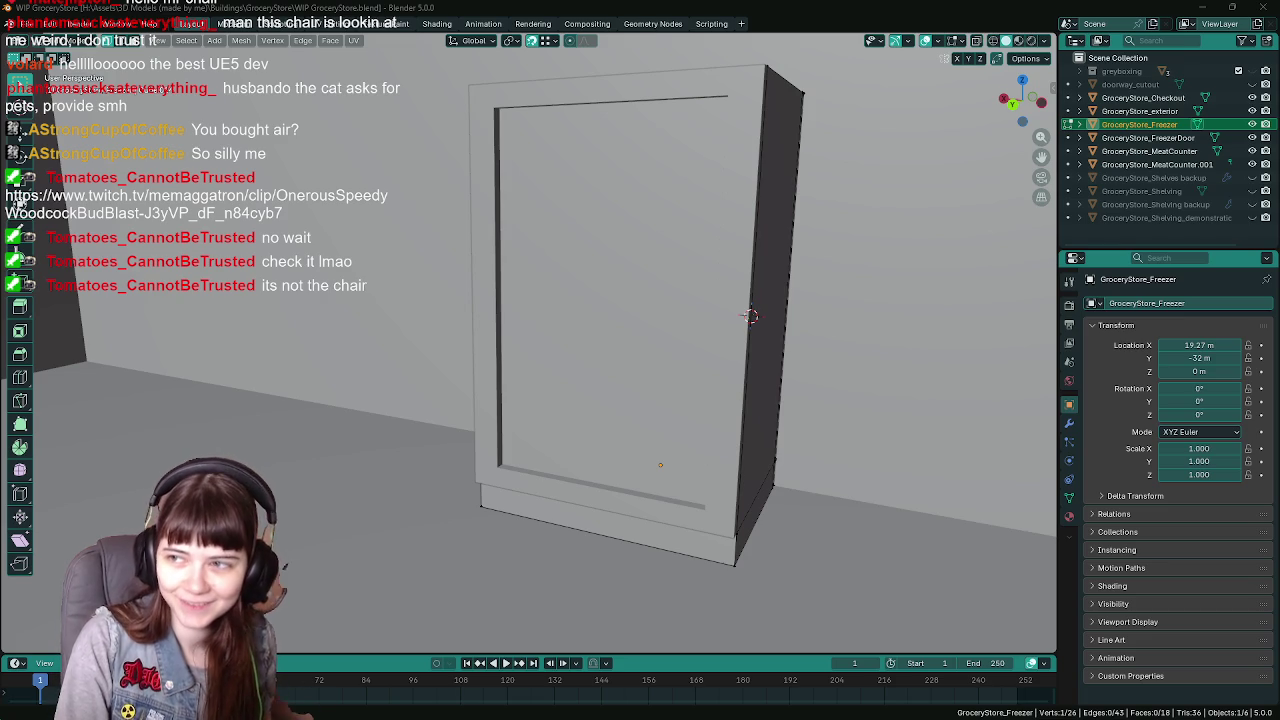
Switch from Blender to the browser showing the Twitch clip of the freezer model
key("alt+Tab")
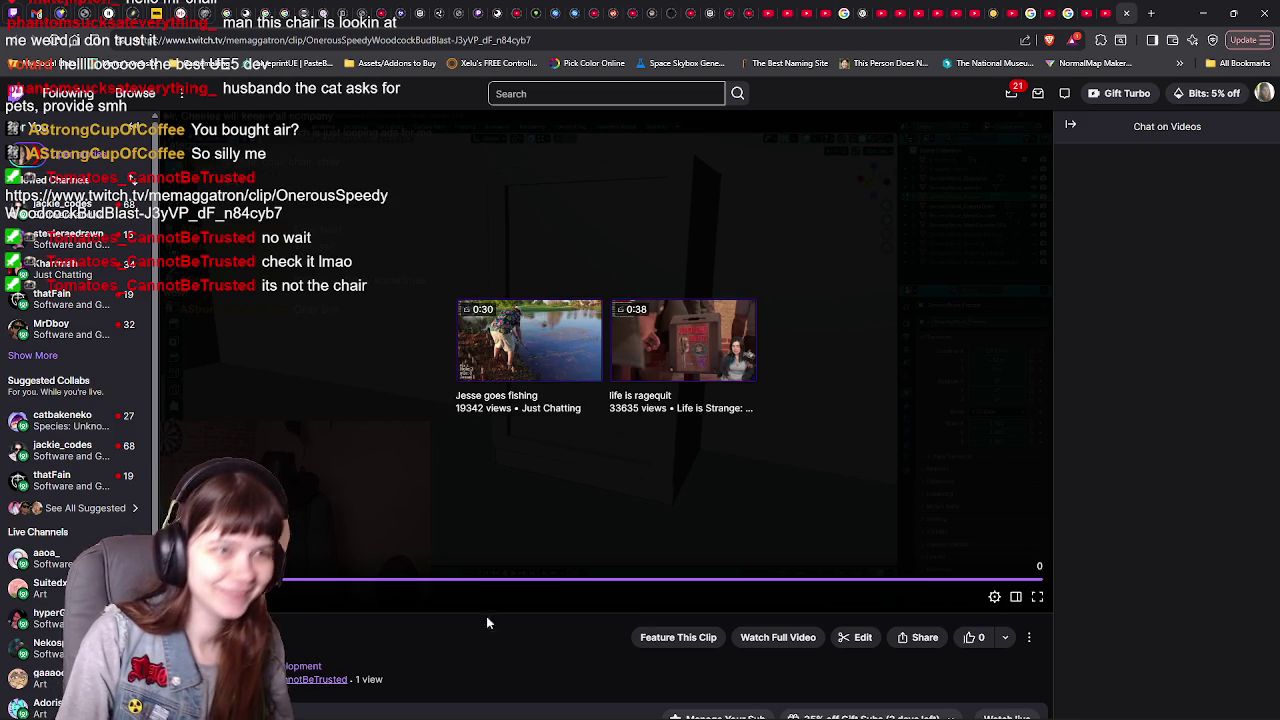
Return from the Twitch clip page to the Blender freezer scene
key("alt+Tab")
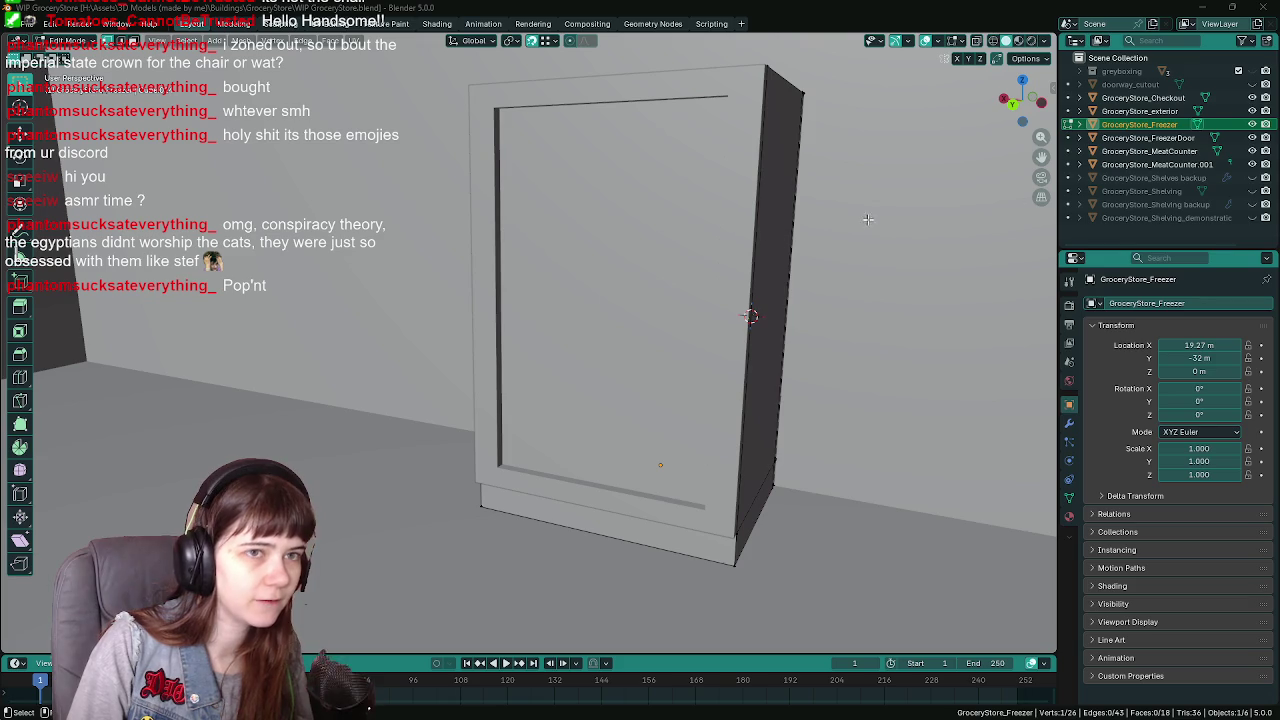
Hide the freezer door and fill a face across the top of the front opening
left_click(1252, 137)
mouse_move(689, 320)
left_mouse_down()
mouse_move(627, 268)
mouse_move(642, 308)
mouse_move(578, 263)
mouse_move(493, 176)
left_mouse_up()
left_click(432, 158, "shift")
left_click(738, 172, "shift")
left_click(747, 181, "shift")
key("f")
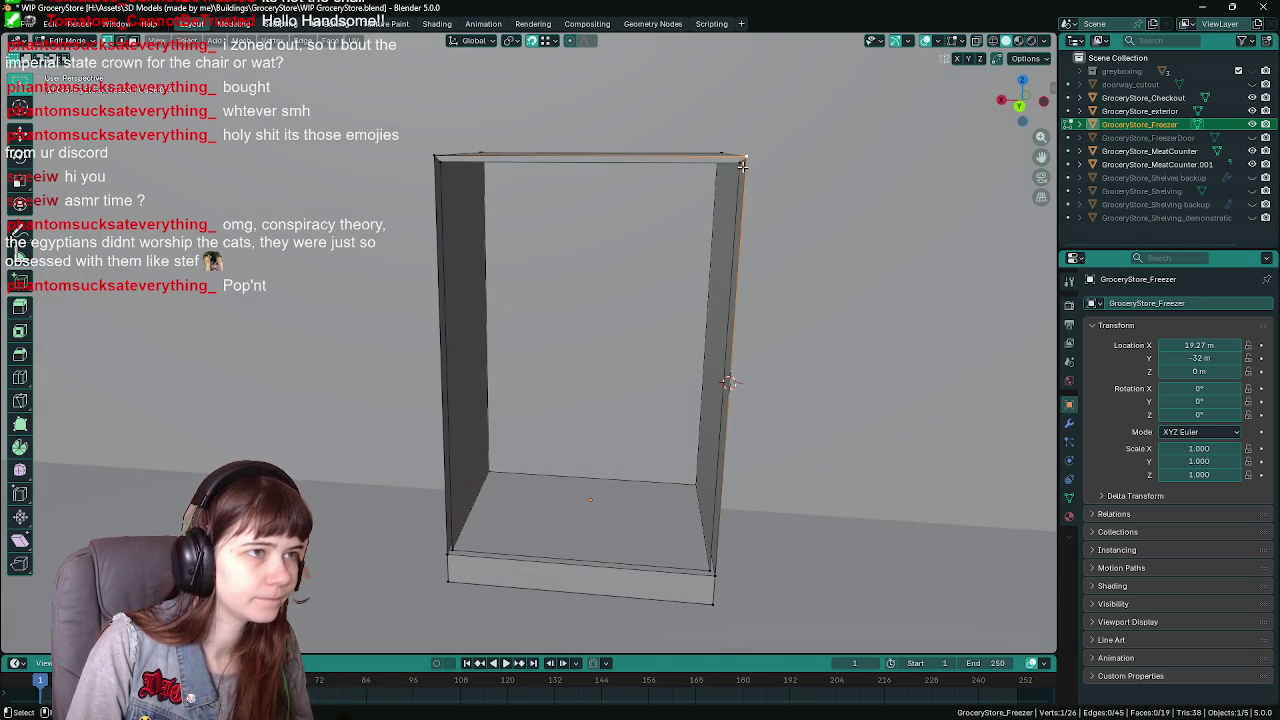
Fill the bottom, bottom-left and left faces of the freezer's front opening
scroll(695, 382, "up", 3)
left_click(720, 488, "shift")
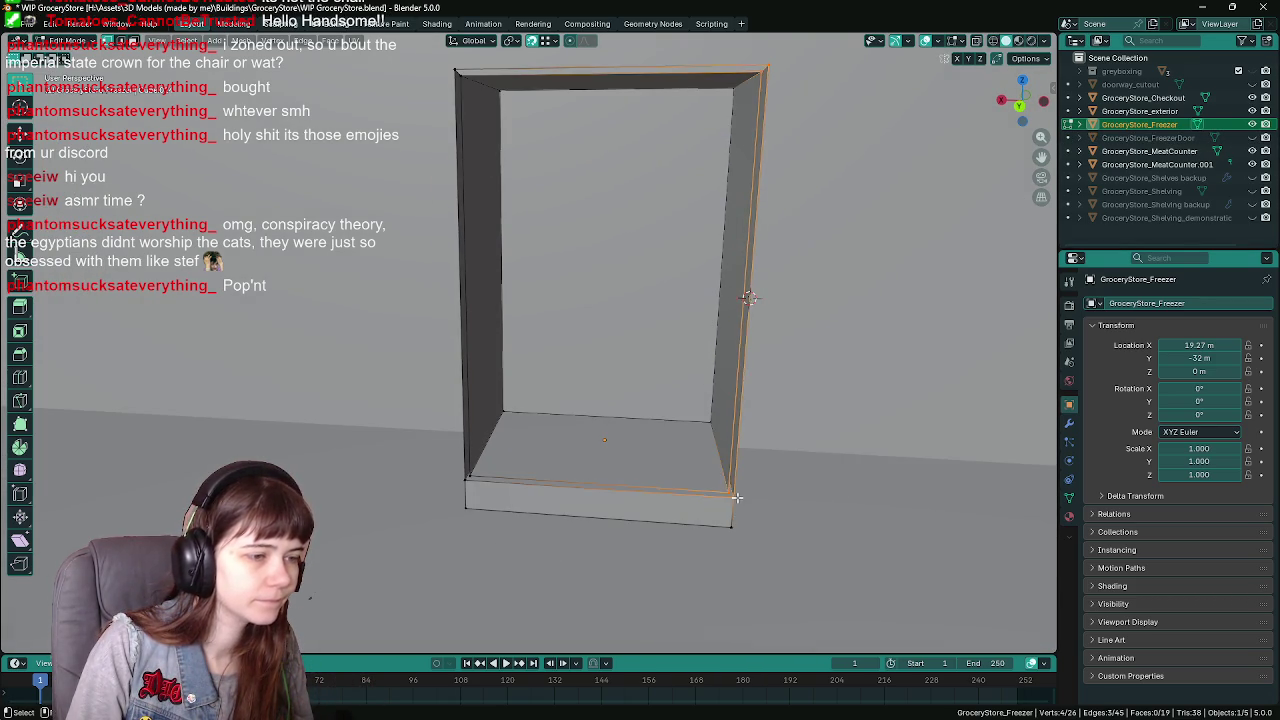
key("f")
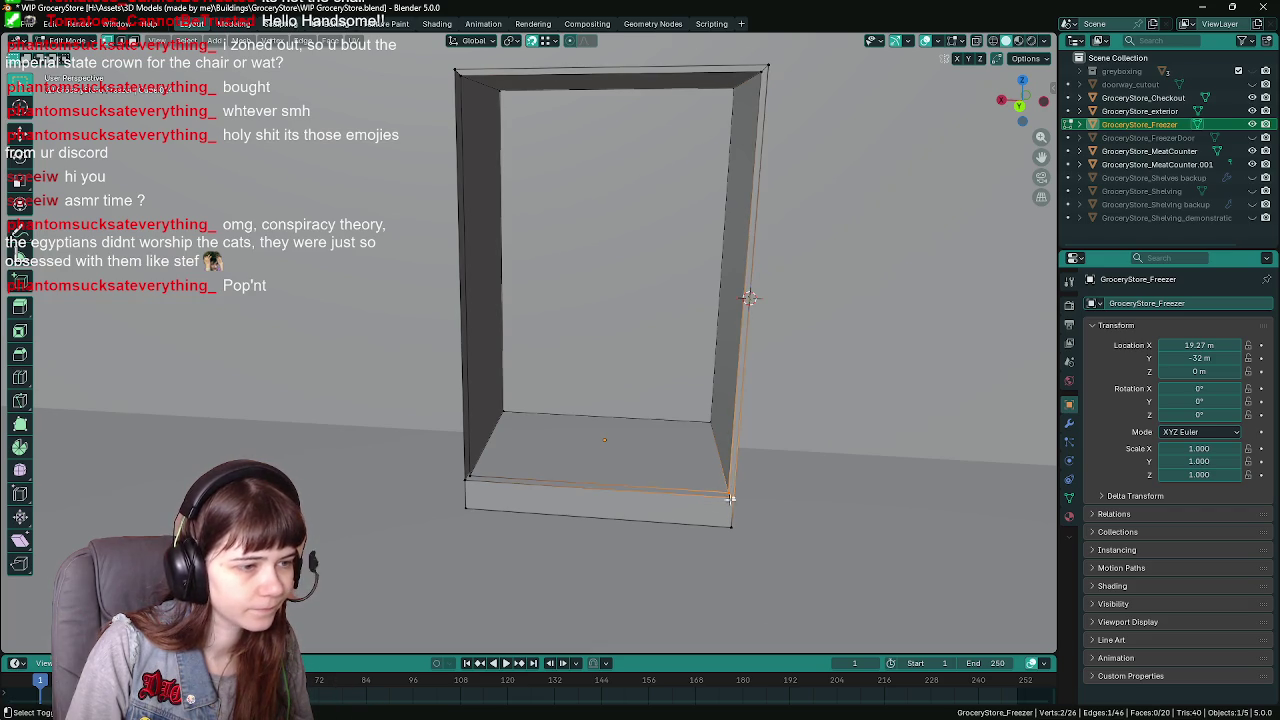
left_click(466, 479, "shift")
key("f")
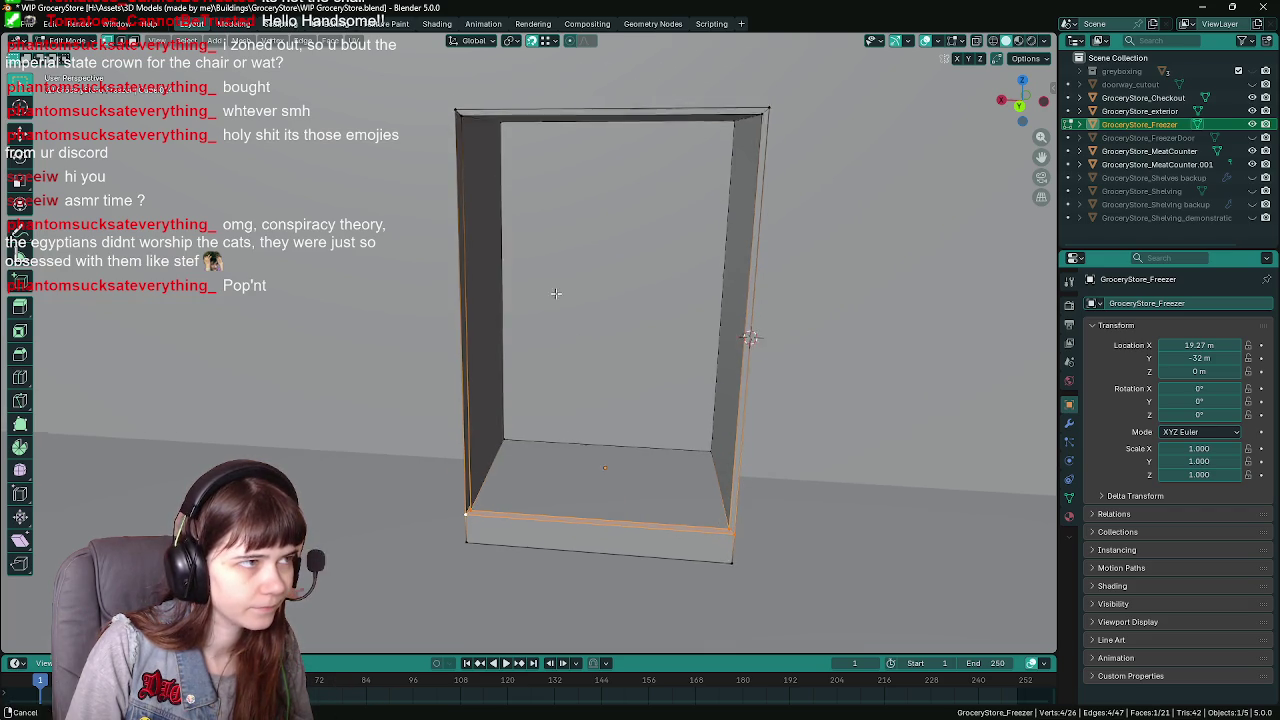
left_click(486, 330)
left_click(471, 497, "shift")
key("f")
Save the blend file, return to Object Mode and inspect the freezer from the front
key("ctrl+s")
key("Tab")
key("KP_1")
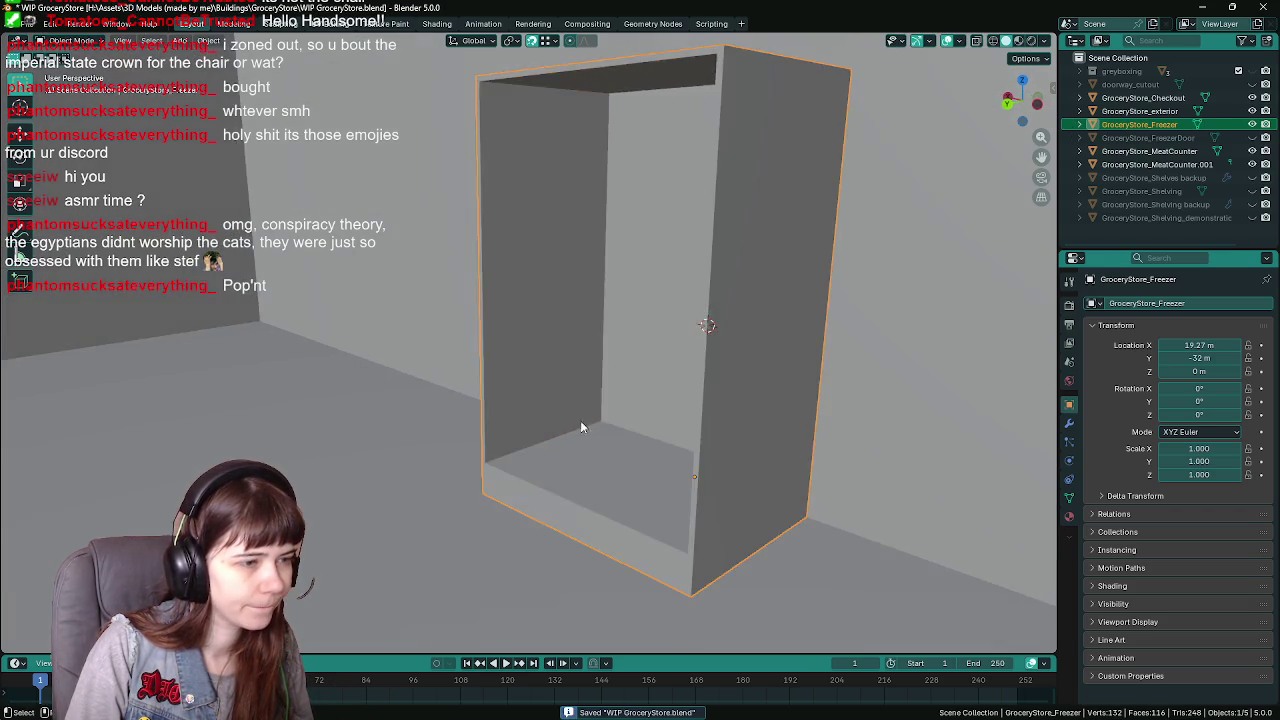
key("KP_Decimal")
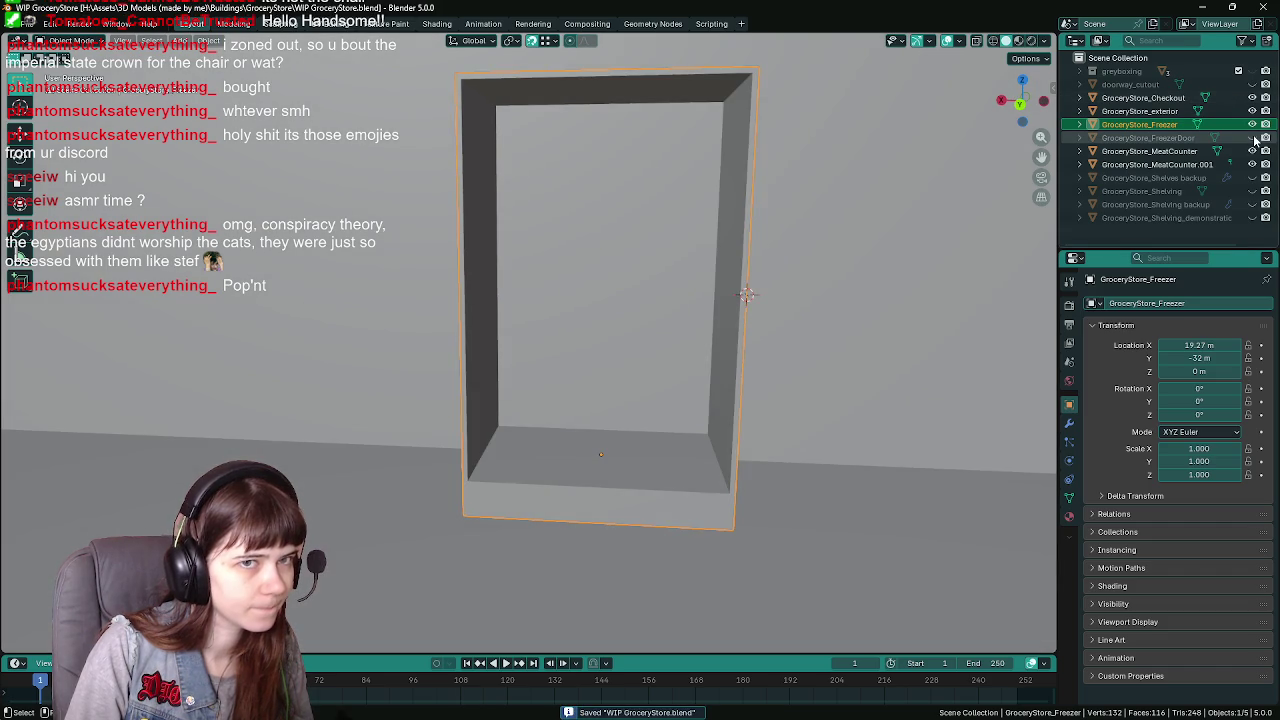
left_click(1252, 137)
left_click(1252, 137)
mouse_move(700, 380)
left_mouse_down()
mouse_move(571, 416)
mouse_move(592, 351)
mouse_move(1050, 200)
left_mouse_up()
Unhide and select the freezer door, try rotating it about Z, then cancel
left_click(1252, 137)
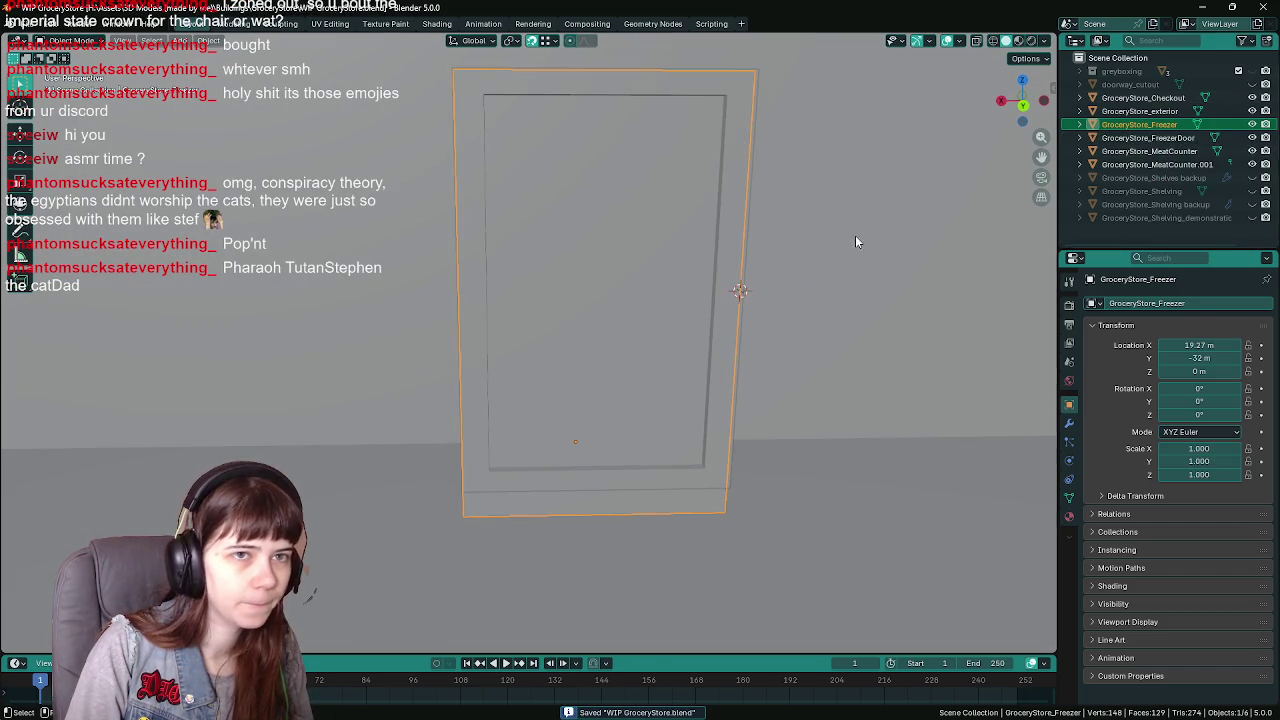
left_click(576, 303)
scroll(734, 270, "down", 2)
scroll(740, 293, "up", 3)
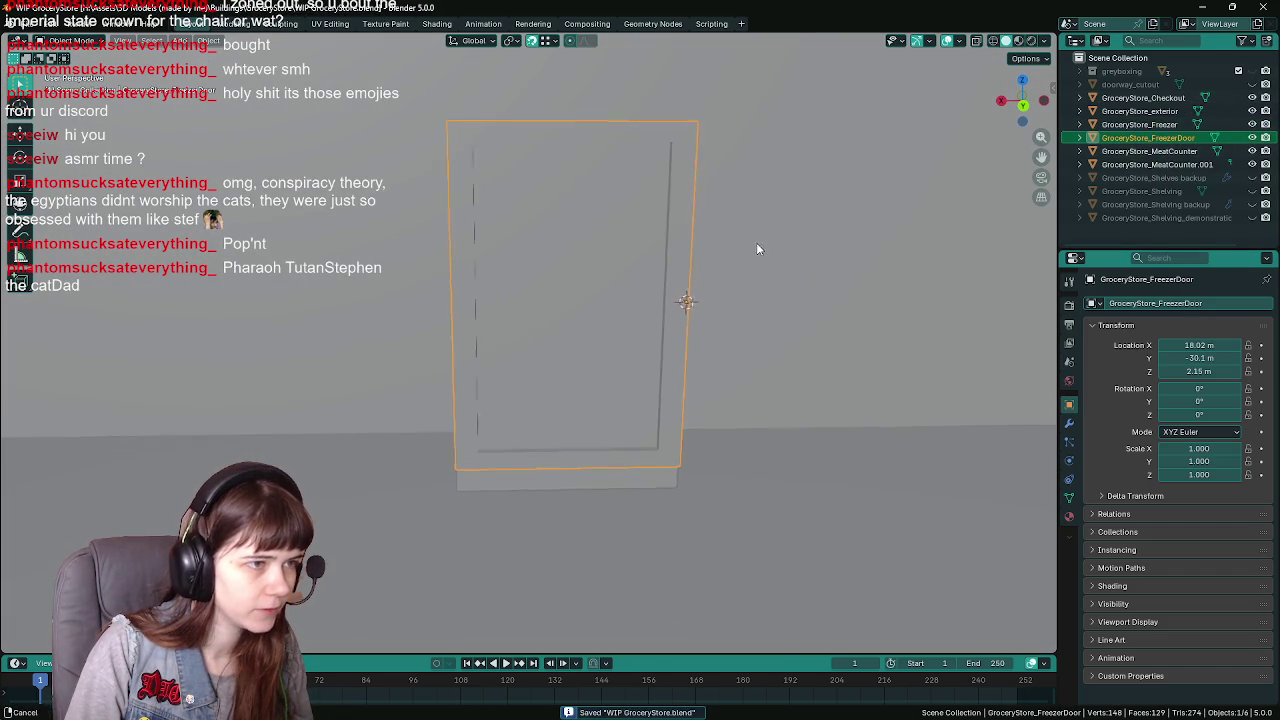
key("r")
key("z")
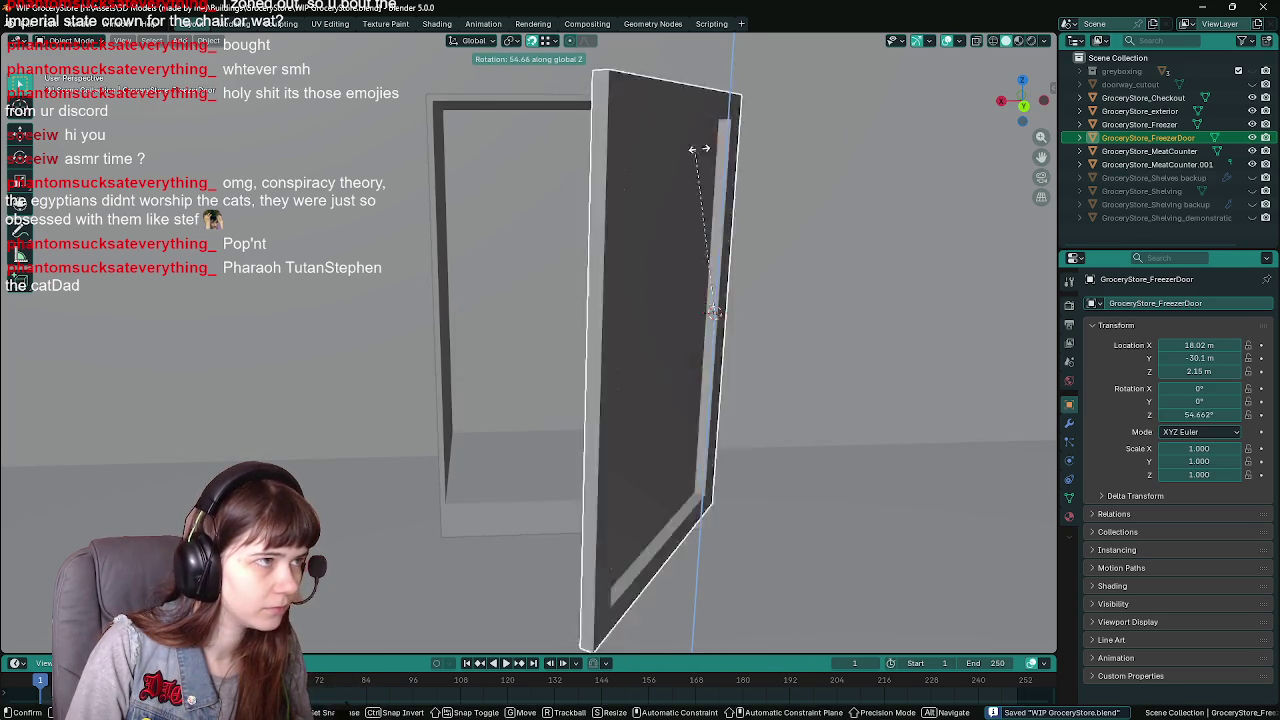
key("Escape")
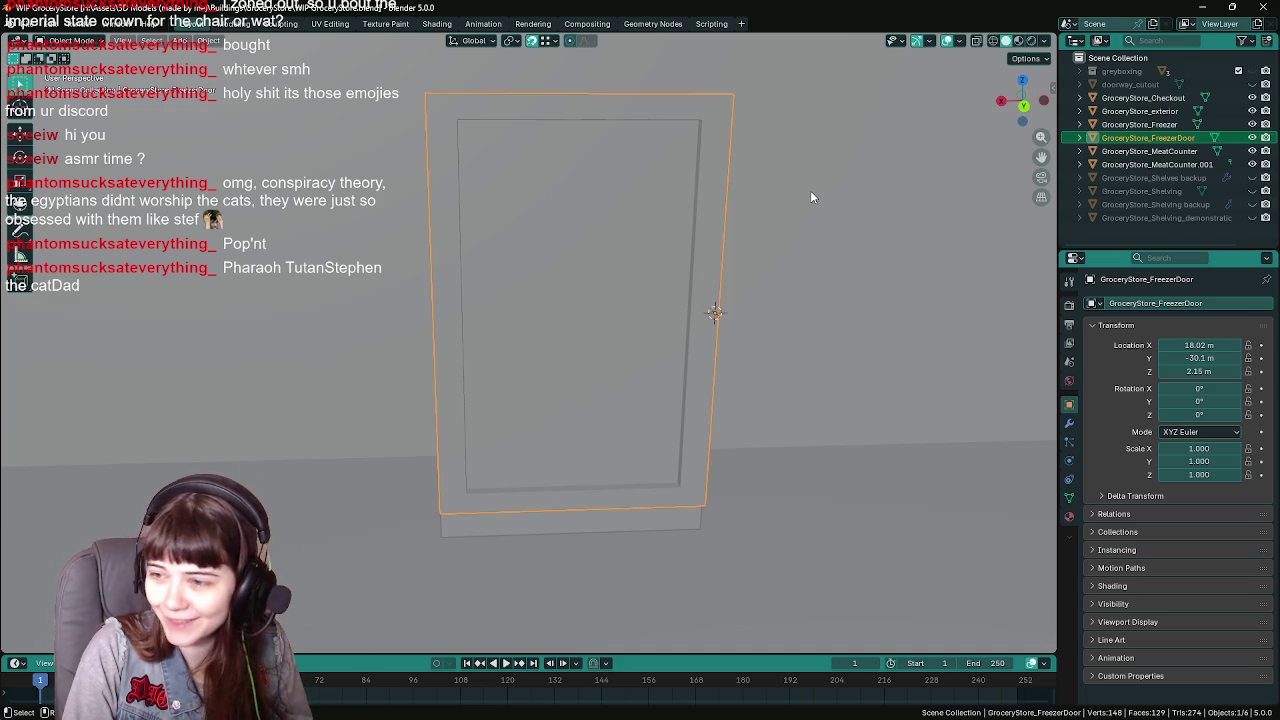
Save WIP GroceryStore.blend and orbit to face the freezer door
key("ctrl+s")
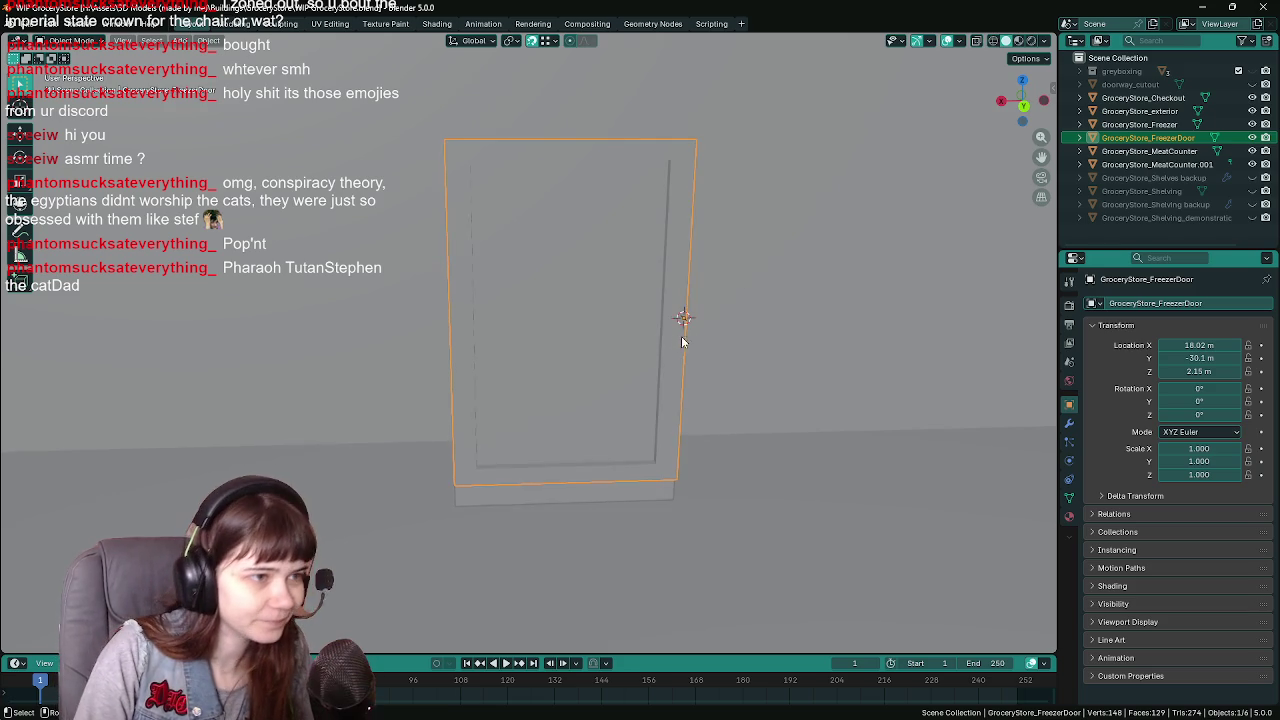
key("ctrl+s")
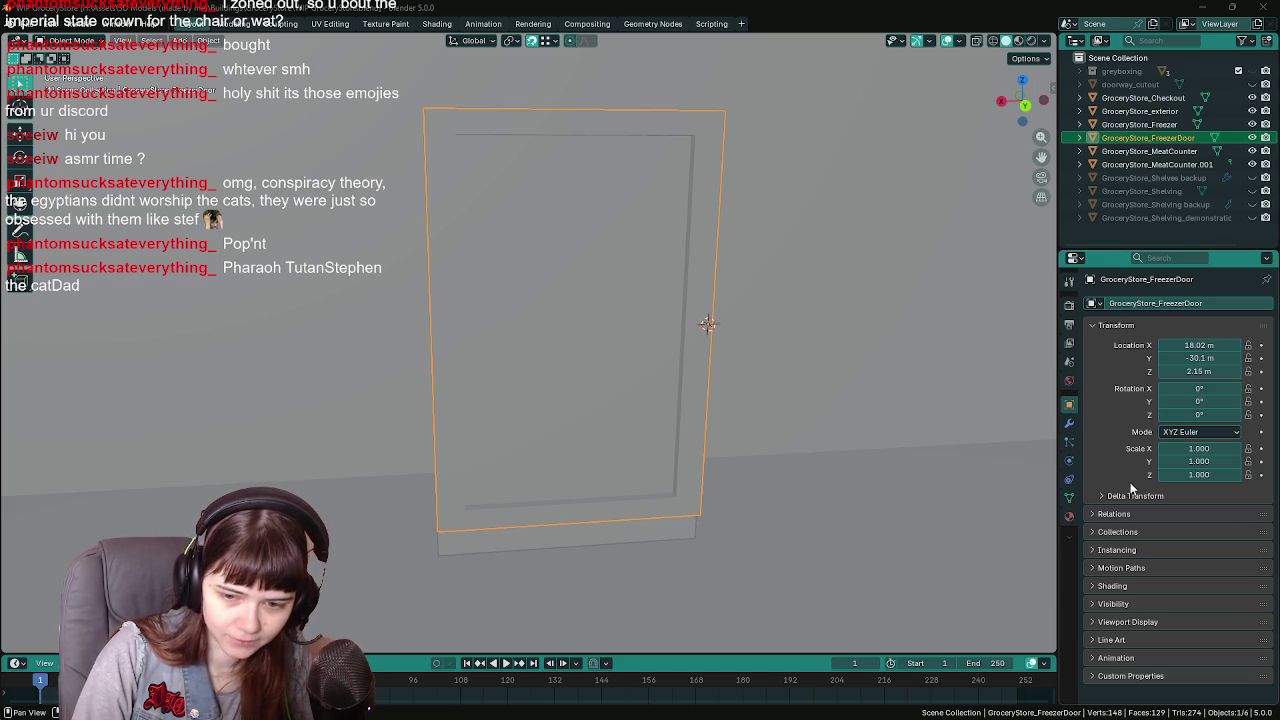
key("ctrl+s")
left_click_drag(785, 436, 751, 429)
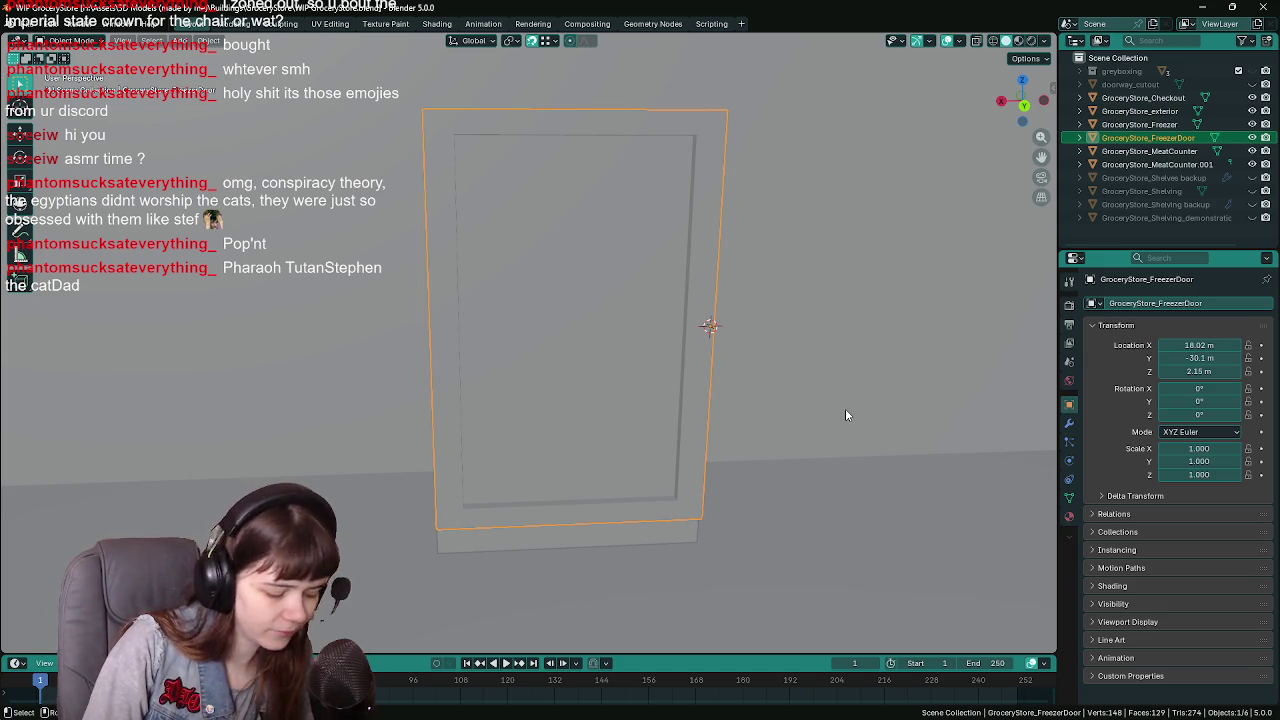
Retry the door's Z rotation, cancel it at 0°, and save again
key("r")
key("z")
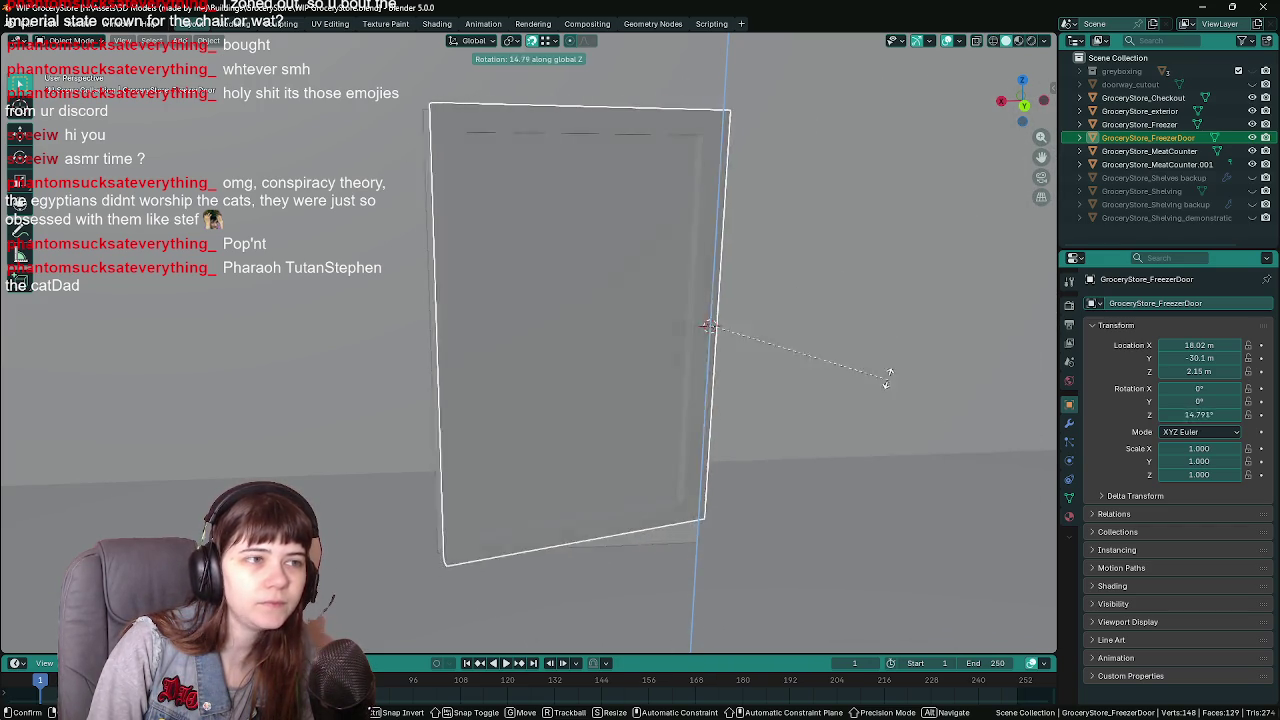
key("Escape")
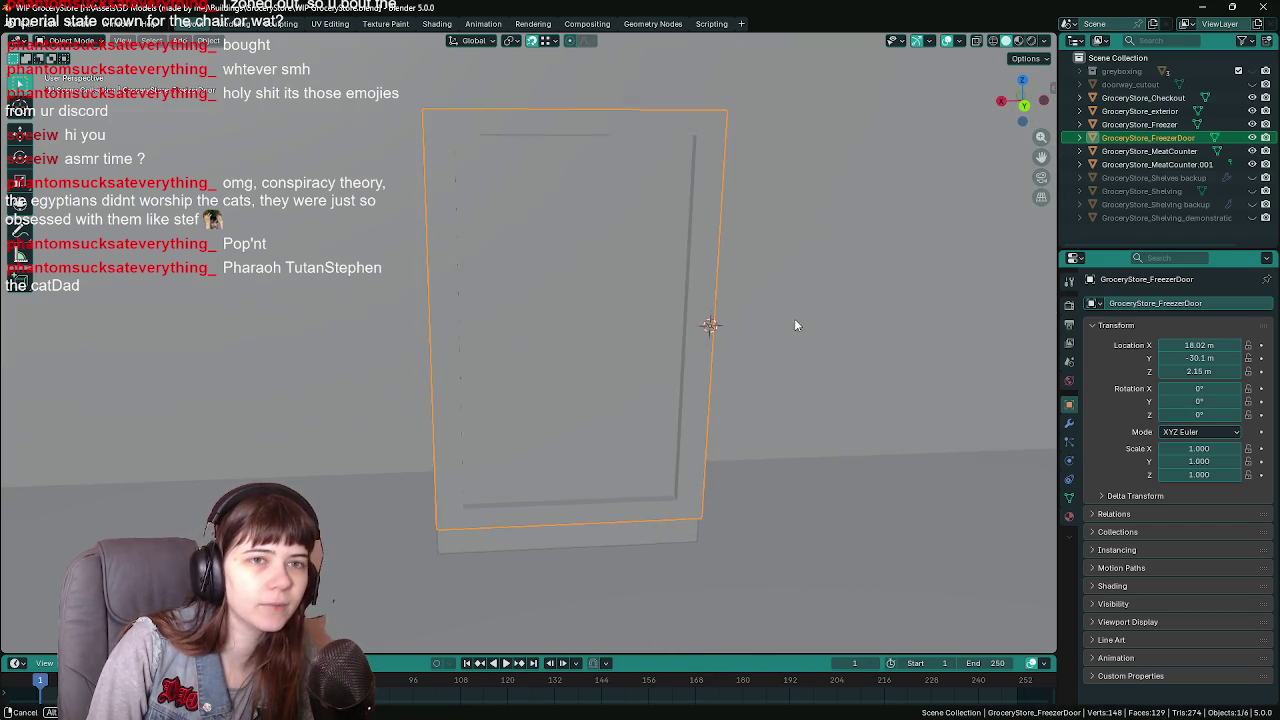
key("ctrl+s")
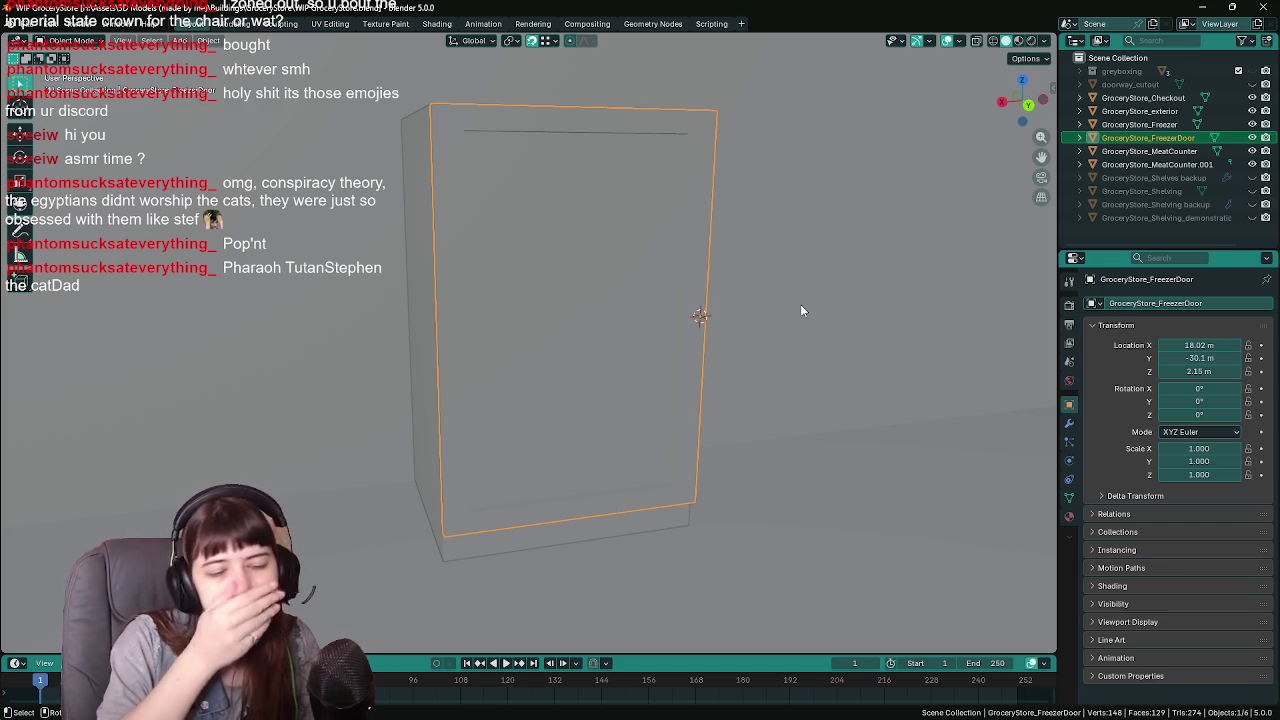
Save WIP GroceryStore.blend, turn off X-ray shading, and close Blender
mouse_move(782, 306)
left_mouse_down()
mouse_move(718, 287)
mouse_move(1021, 326)
left_mouse_up()
key("ctrl+s")
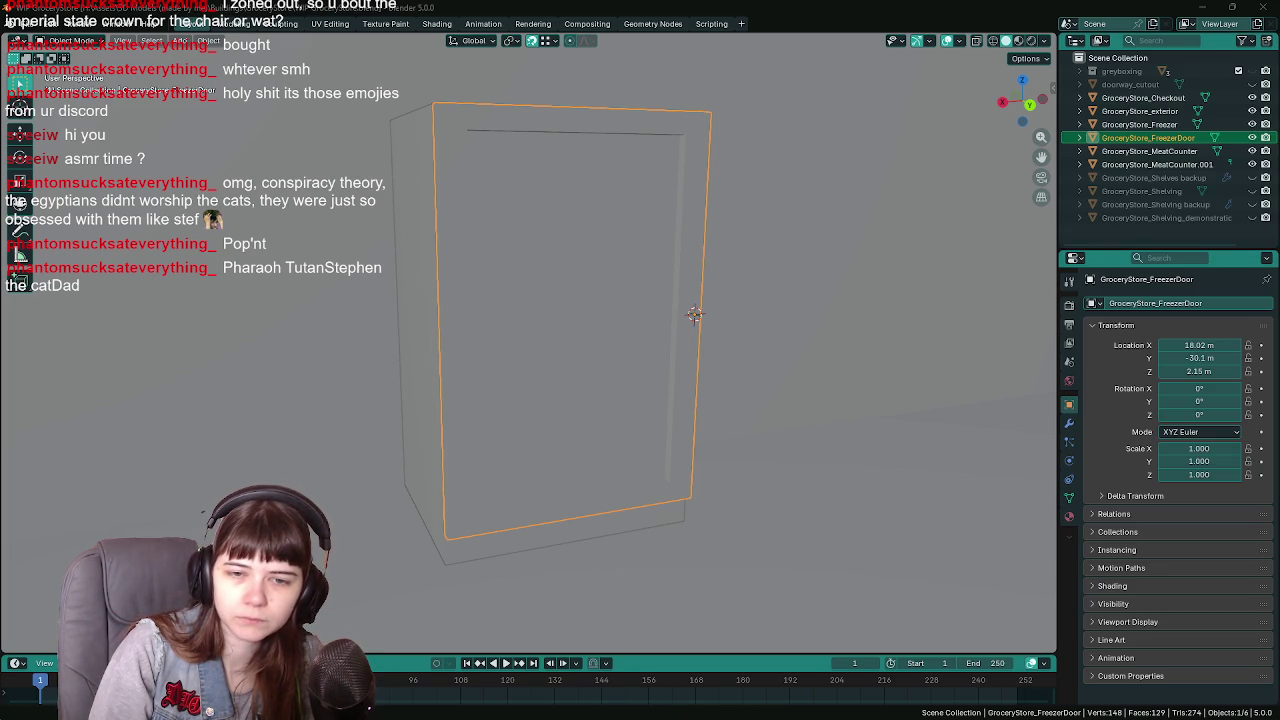
scroll(673, 351, "down", 1)
scroll(673, 351, "up", 2)
key("ctrl+s")
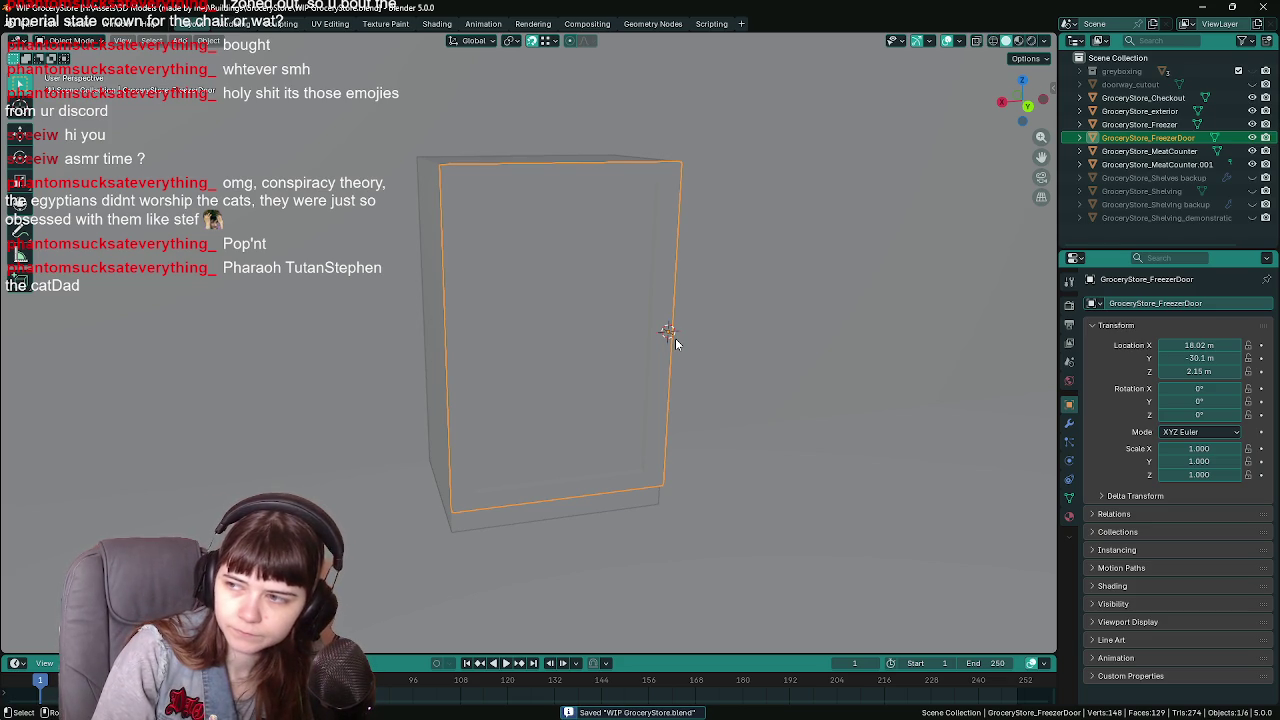
mouse_move(675, 343)
left_mouse_down()
mouse_move(682, 321)
mouse_move(794, 334)
mouse_move(731, 340)
mouse_move(786, 363)
mouse_move(760, 351)
mouse_move(756, 317)
mouse_move(737, 314)
mouse_move(748, 306)
left_mouse_up()
key("alt+z")
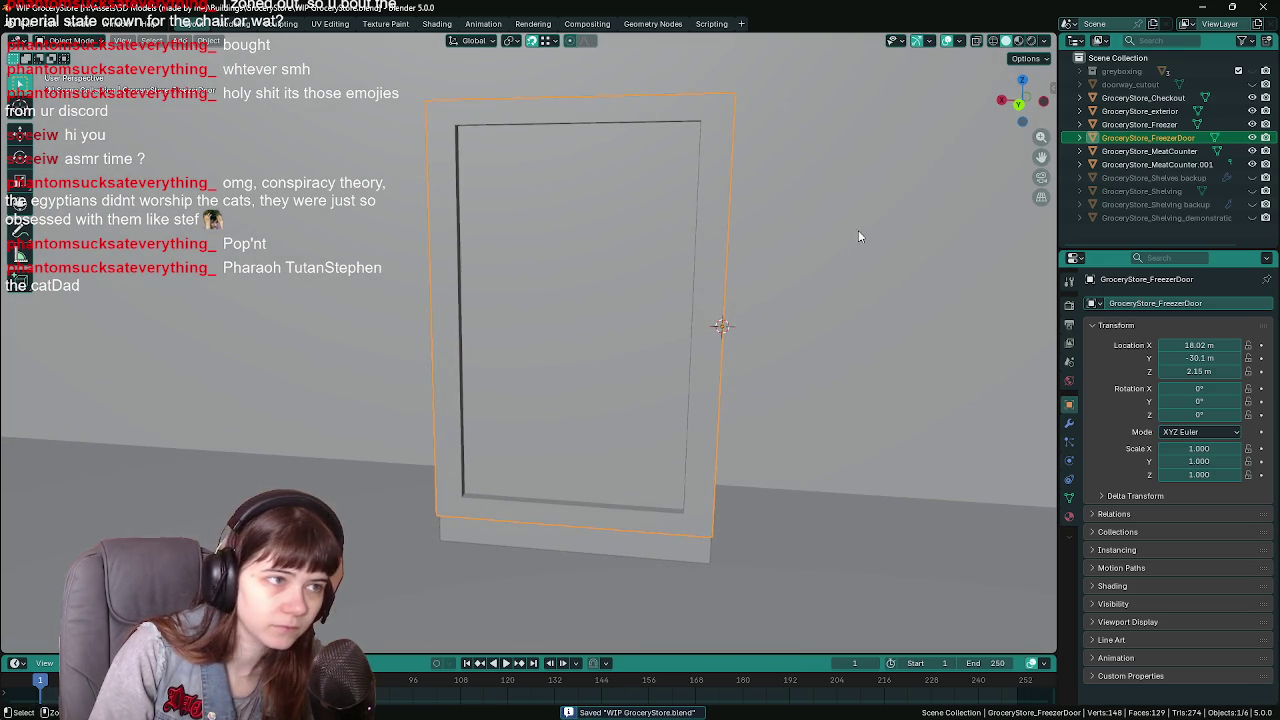
left_click(1260, 7)
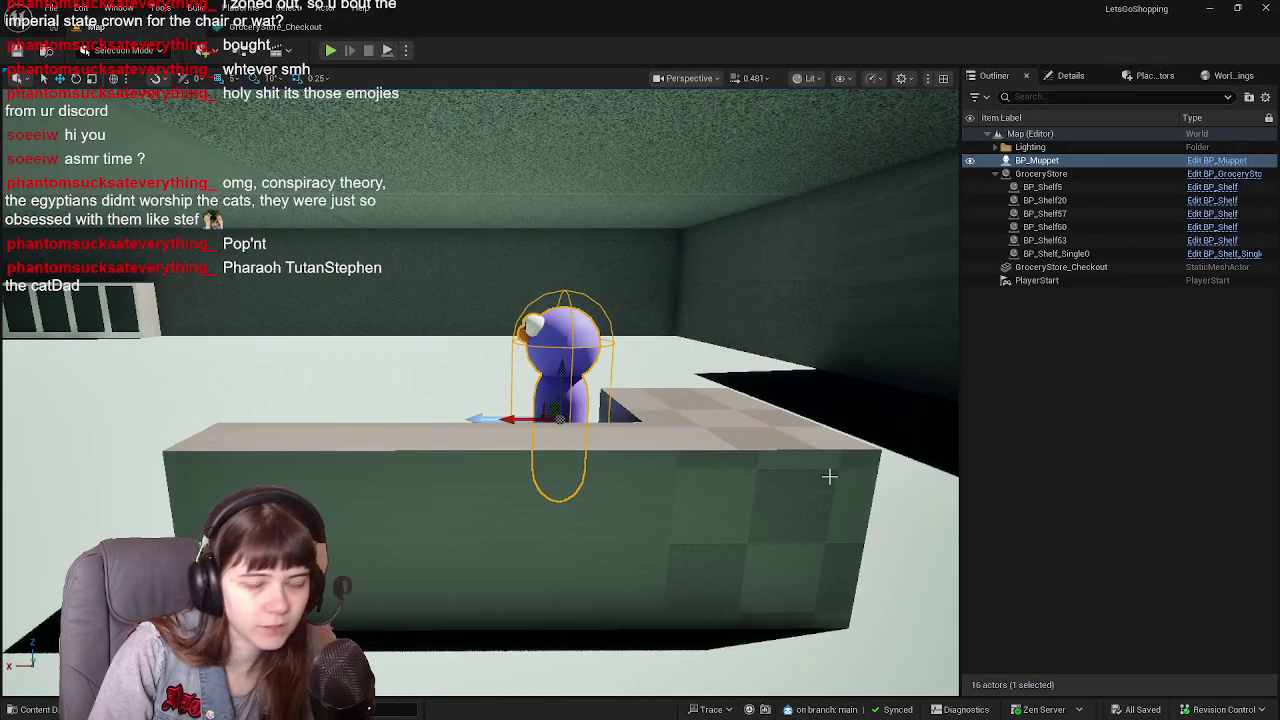
Fly the Unreal viewport to the PlayerStart doorway and deselect BP_Muppet
mouse_move(659, 419)
left_mouse_down()
mouse_move(640, 430)
mouse_move(115, 346)
mouse_move(350, 350)
mouse_move(451, 503)
mouse_move(490, 505)
mouse_move(260, 478)
left_mouse_up()
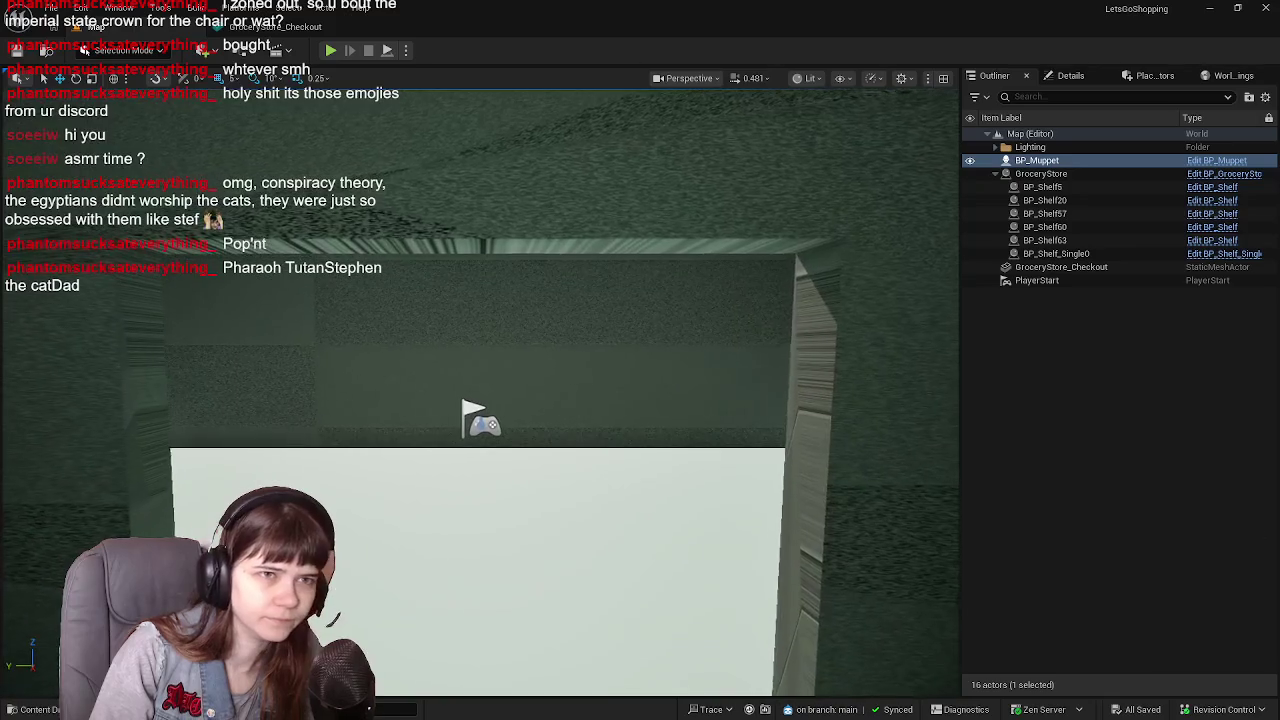
left_click(1145, 463)
Search Place Actors for 'camera' and drop a Camera Actor near the doorway
left_click(1095, 76)
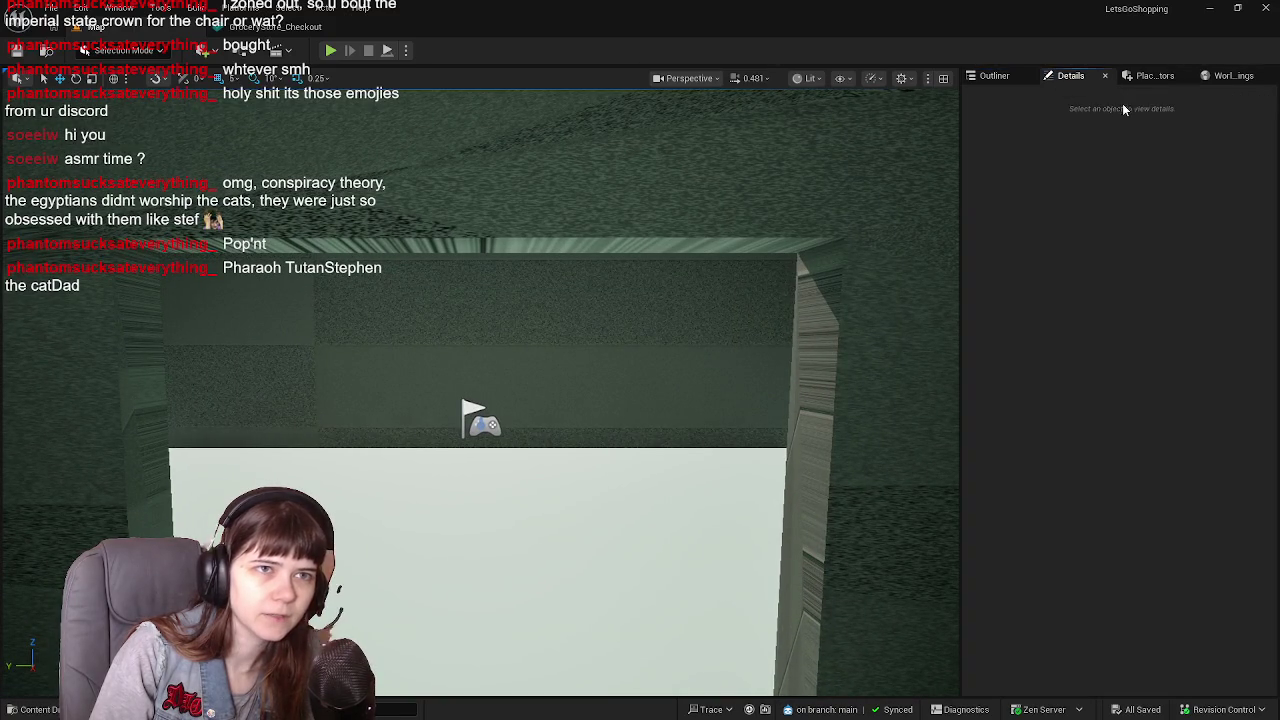
left_click(1155, 77)
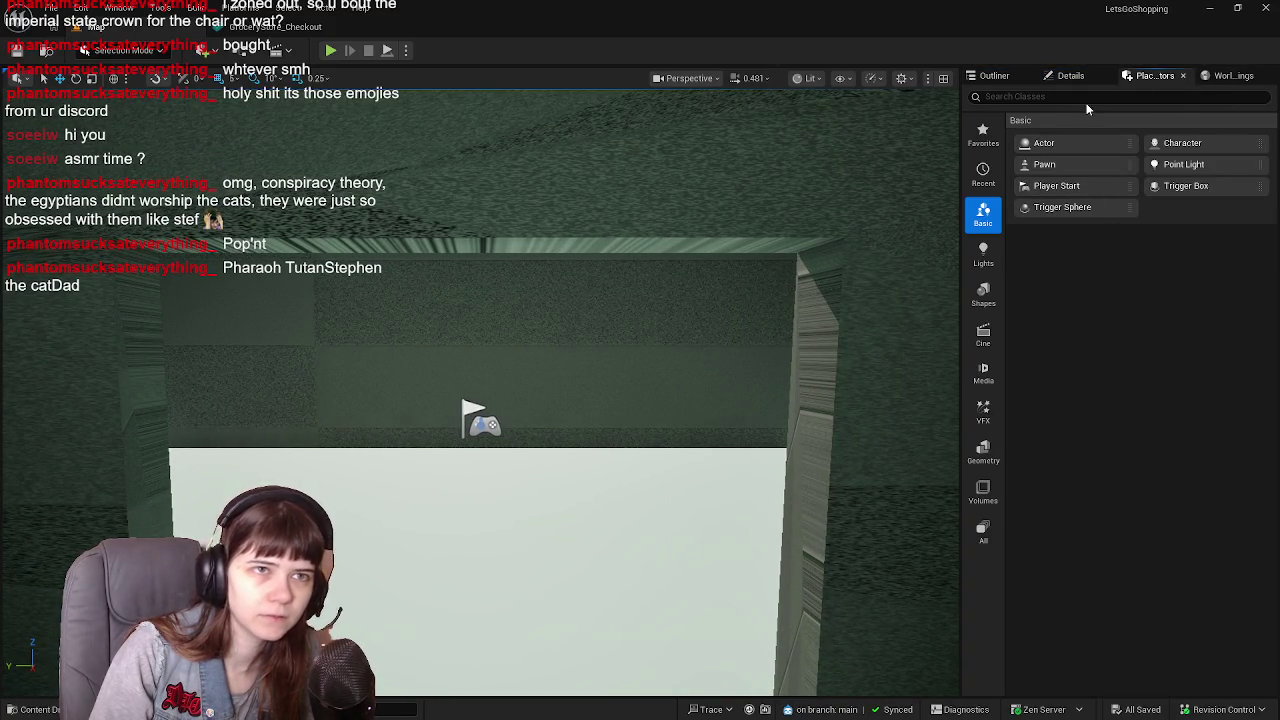
type("cam")
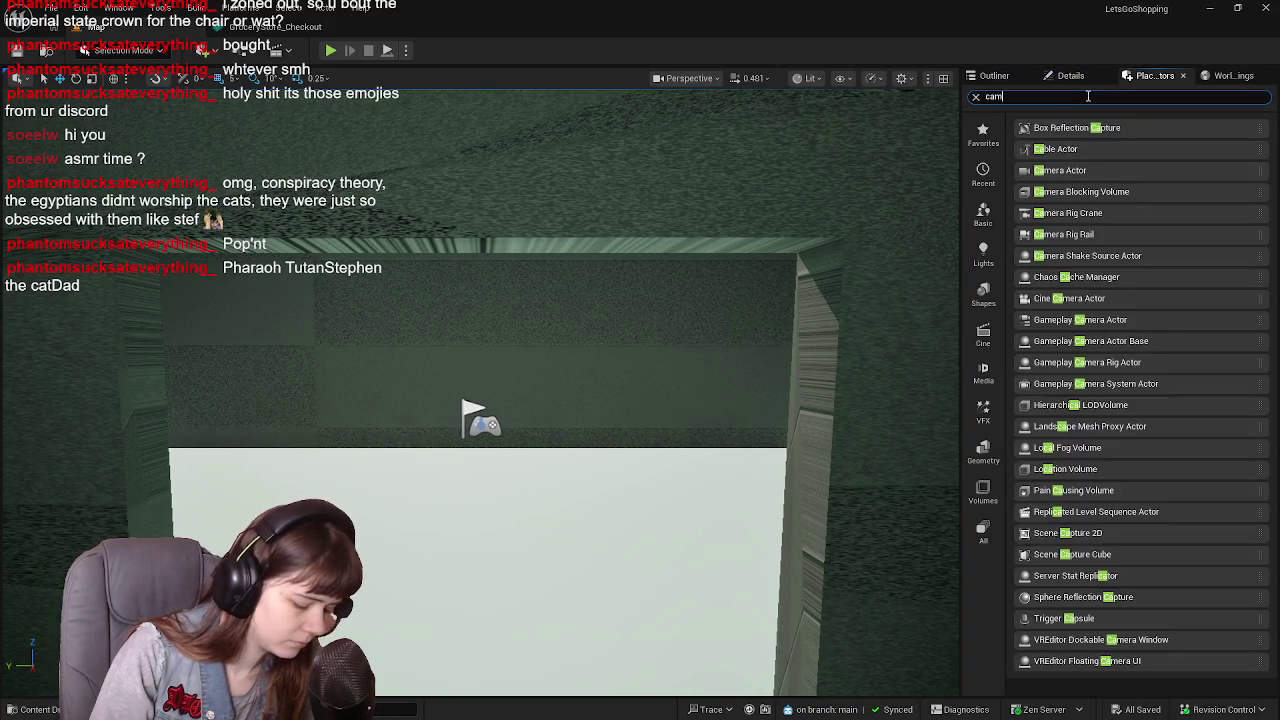
type("era")
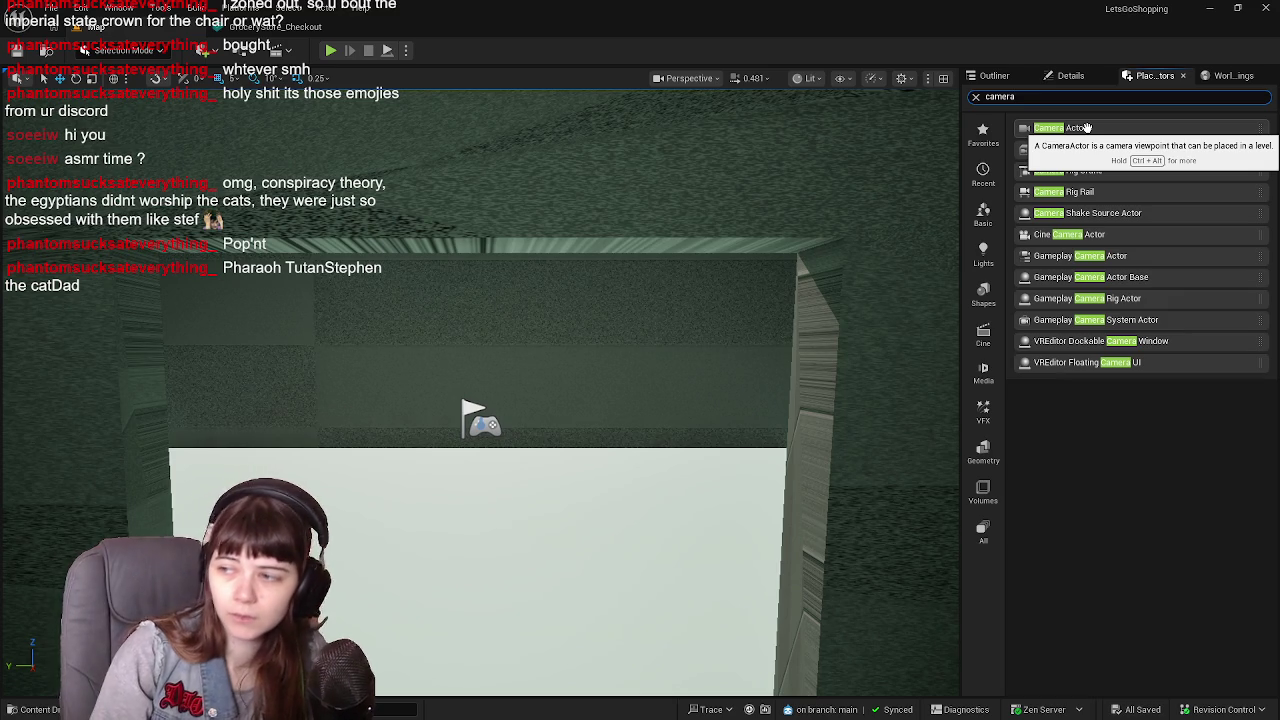
left_click_drag(1086, 128, 530, 606)
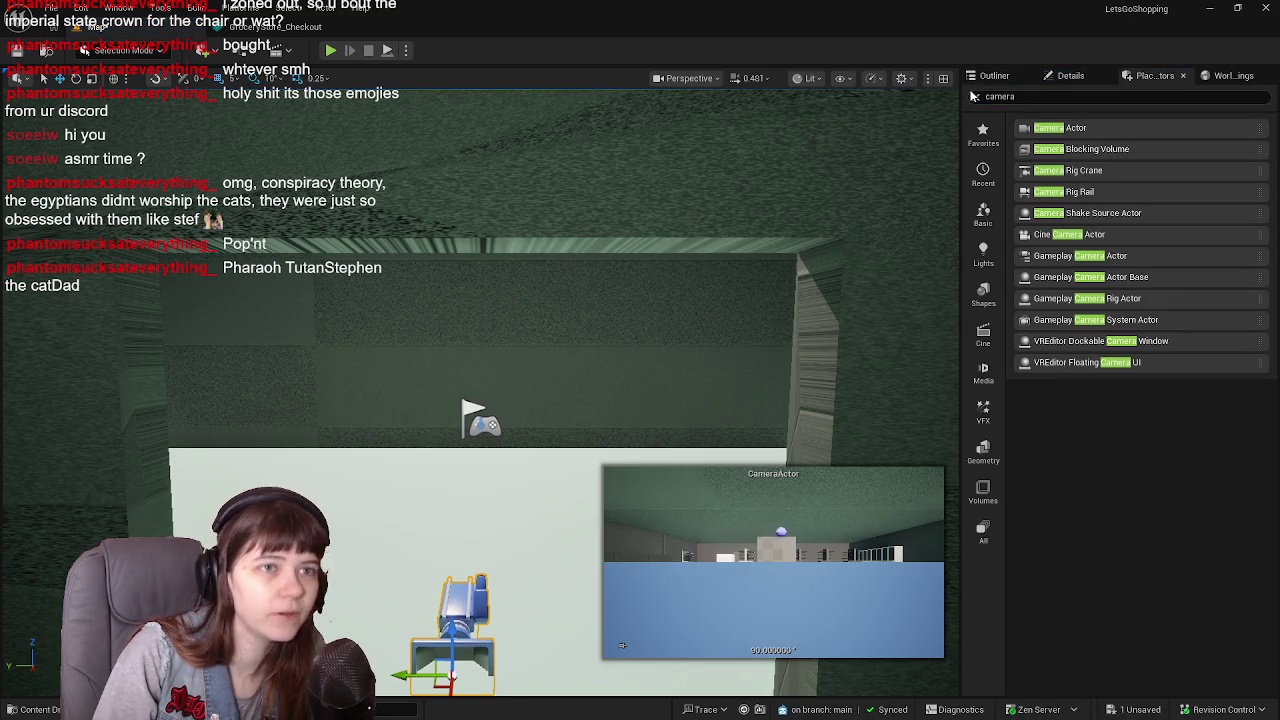
Raise the new CameraActor higher and pilot it to look through its view
left_click(1006, 76)
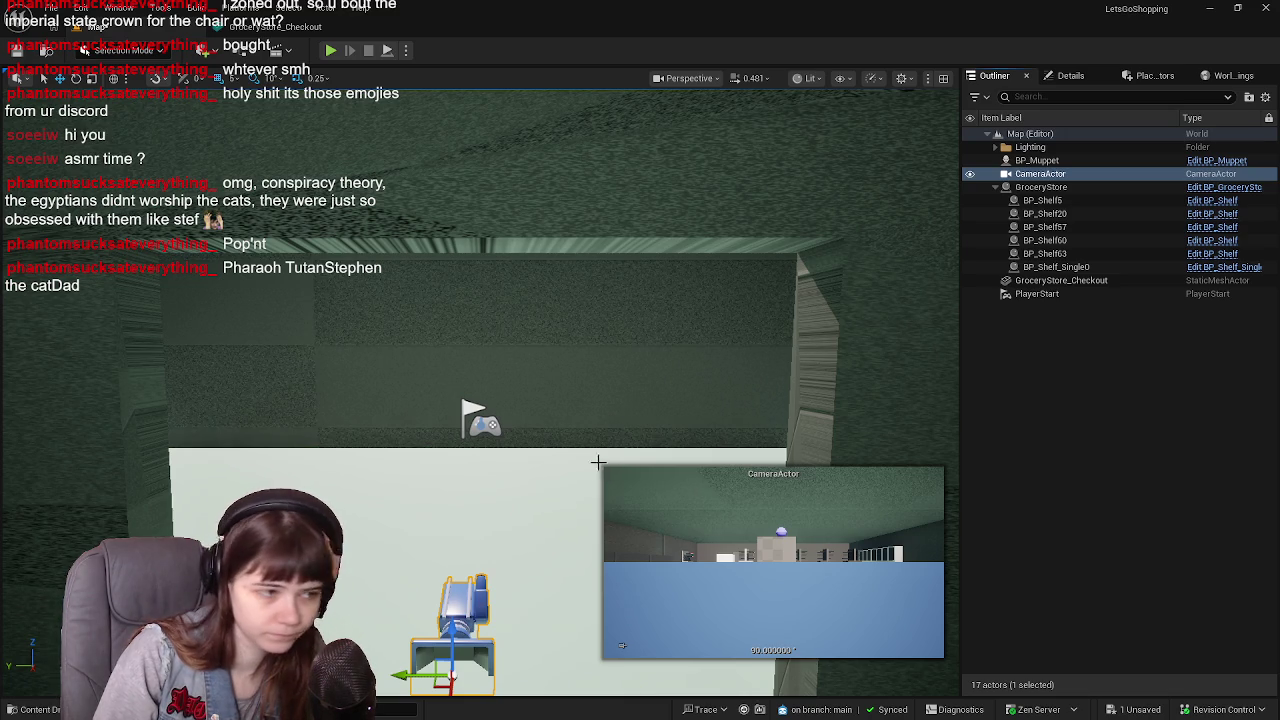
scroll(590, 450, "down", 3)
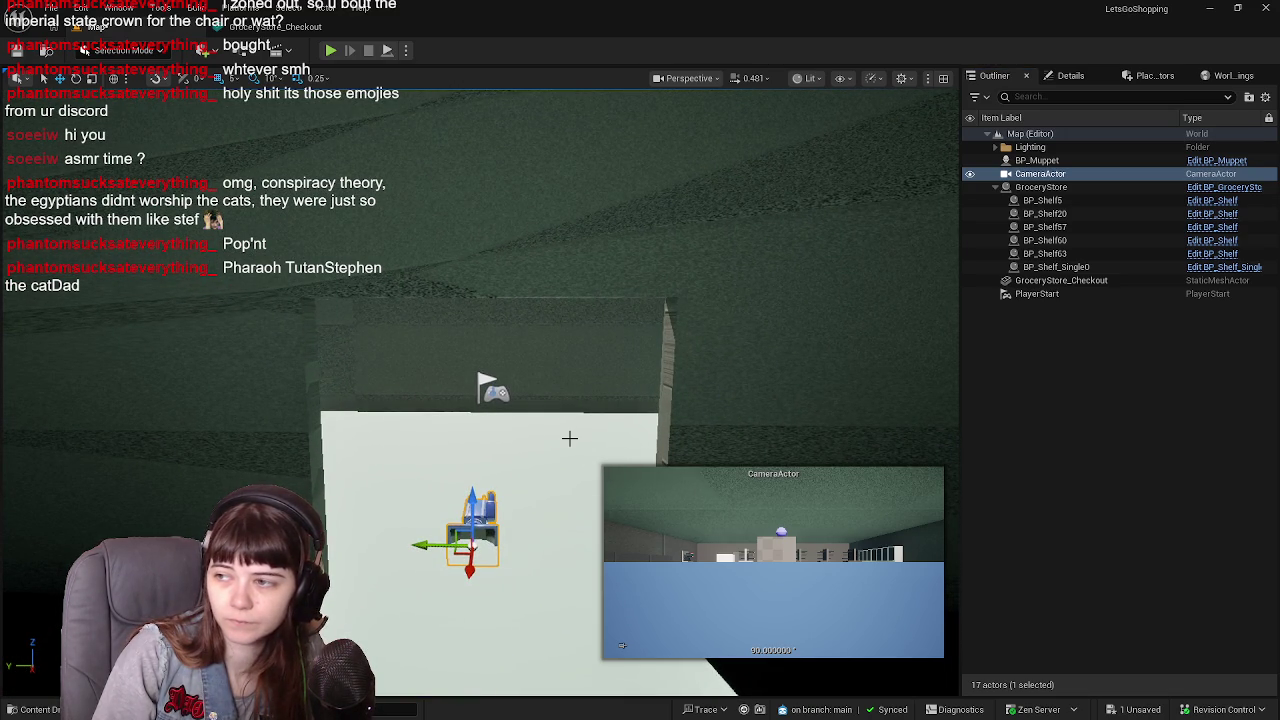
left_click_drag(471, 500, 471, 404)
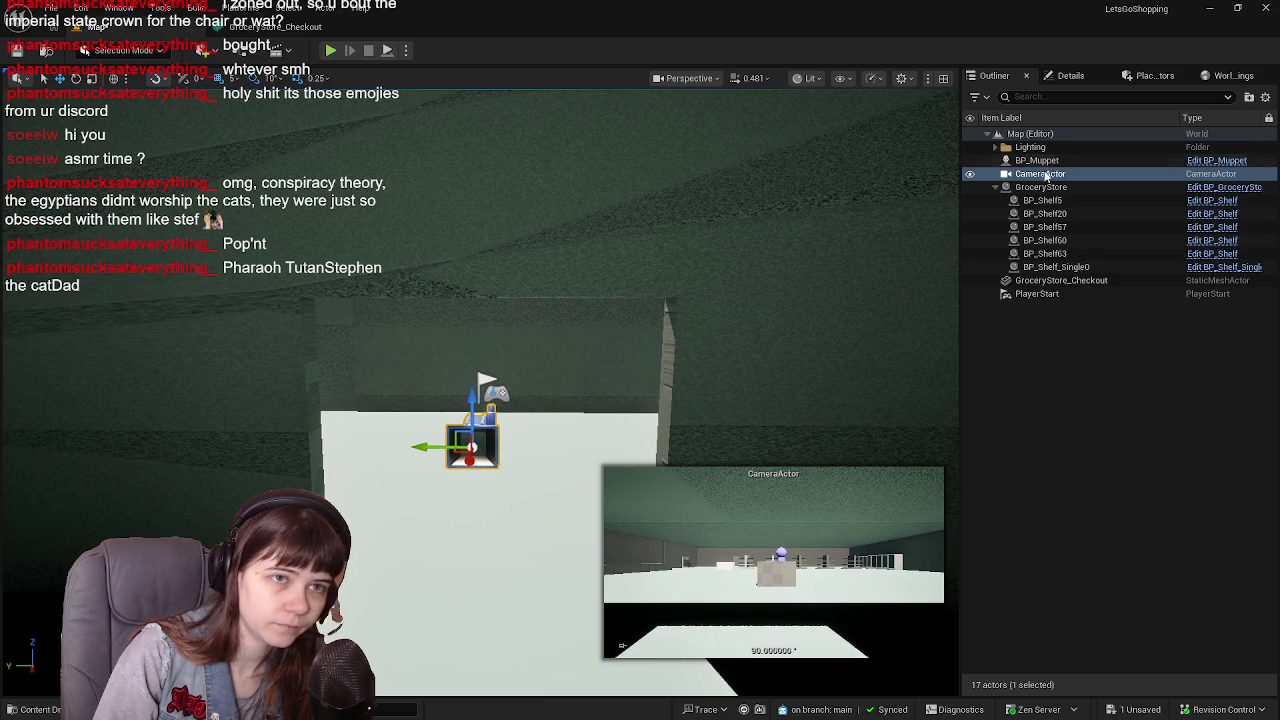
right_click(1046, 178)
left_click(1110, 345)
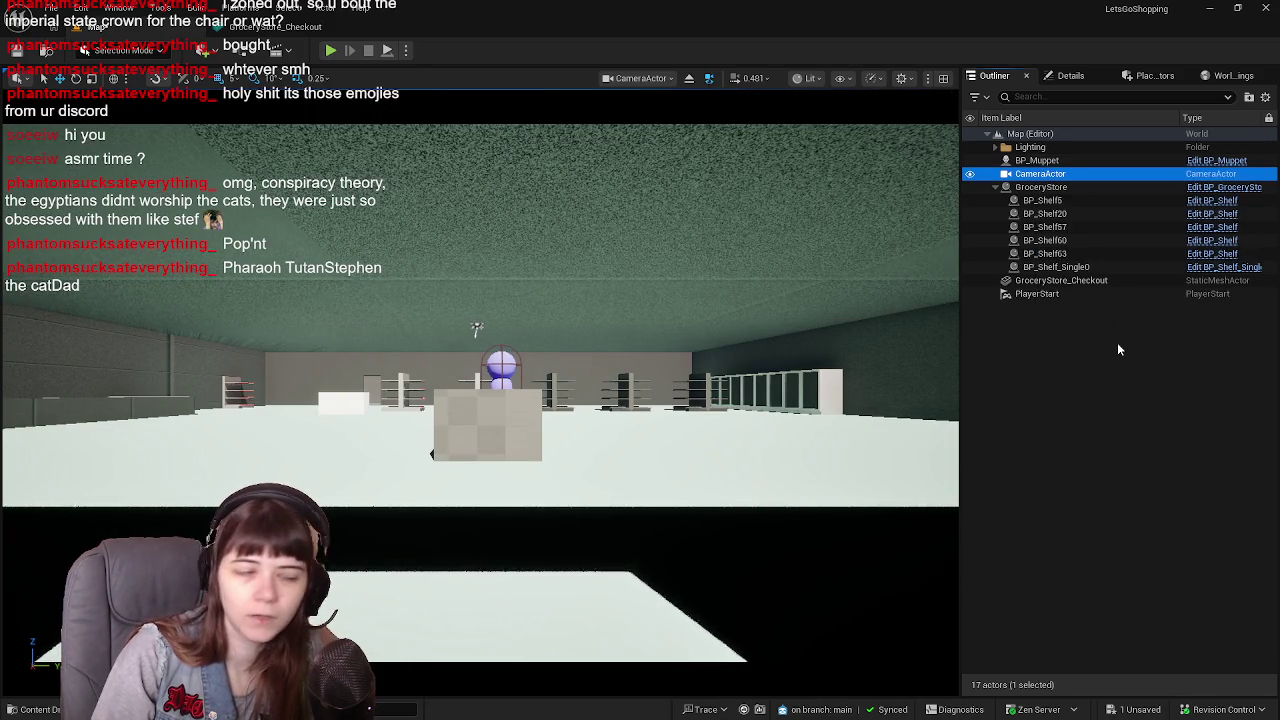
mouse_move(476, 328)
left_mouse_down()
mouse_move(464, 190)
mouse_move(640, 406)
left_mouse_up()
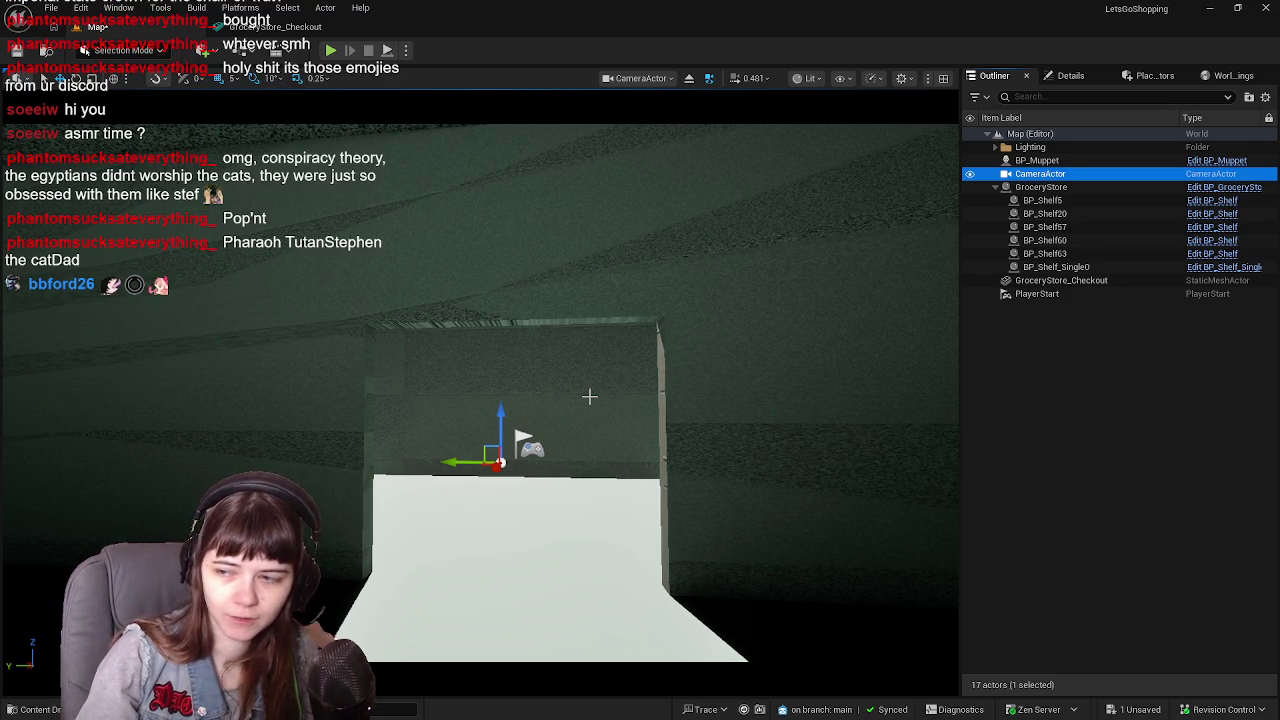
Fine-tune the camera's framing of the store, then stop piloting the CameraActor
mouse_move(589, 397)
left_mouse_down()
mouse_move(589, 370)
mouse_move(560, 370)
mouse_move(560, 400)
mouse_move(480, 395)
mouse_move(580, 390)
mouse_move(630, 410)
mouse_move(581, 387)
left_mouse_up()
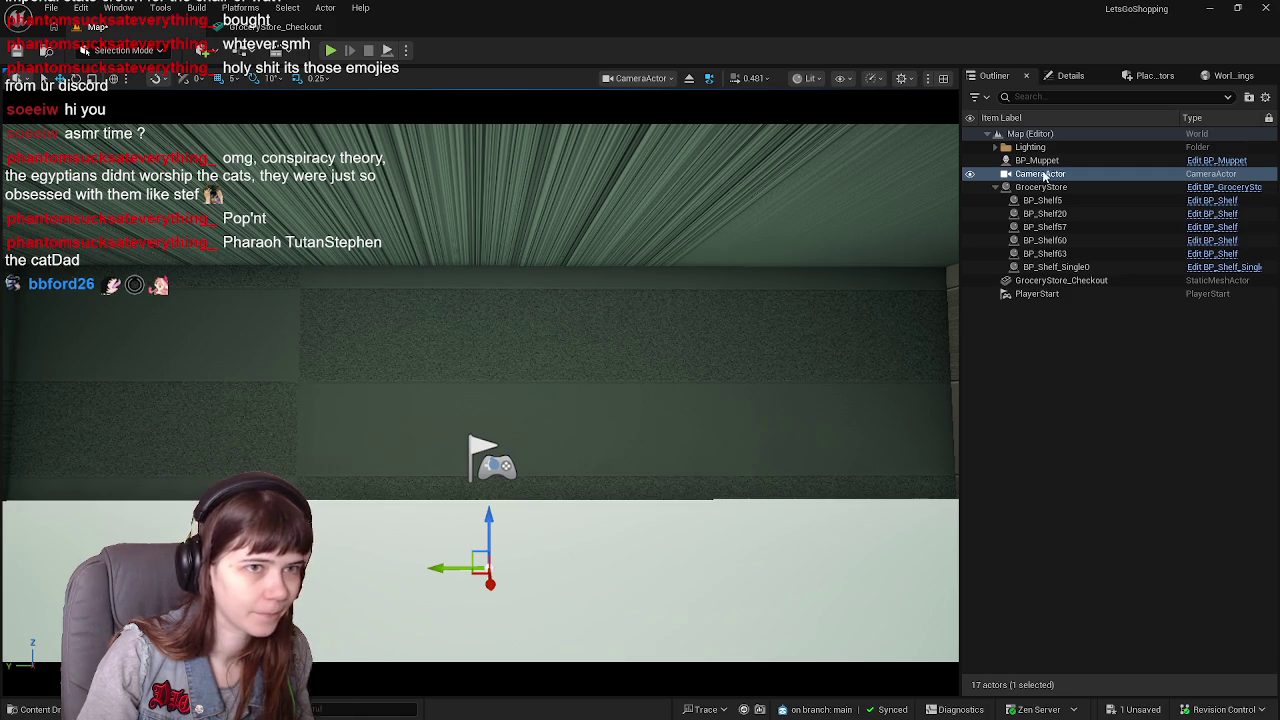
right_click(1046, 177)
left_click(1110, 346)
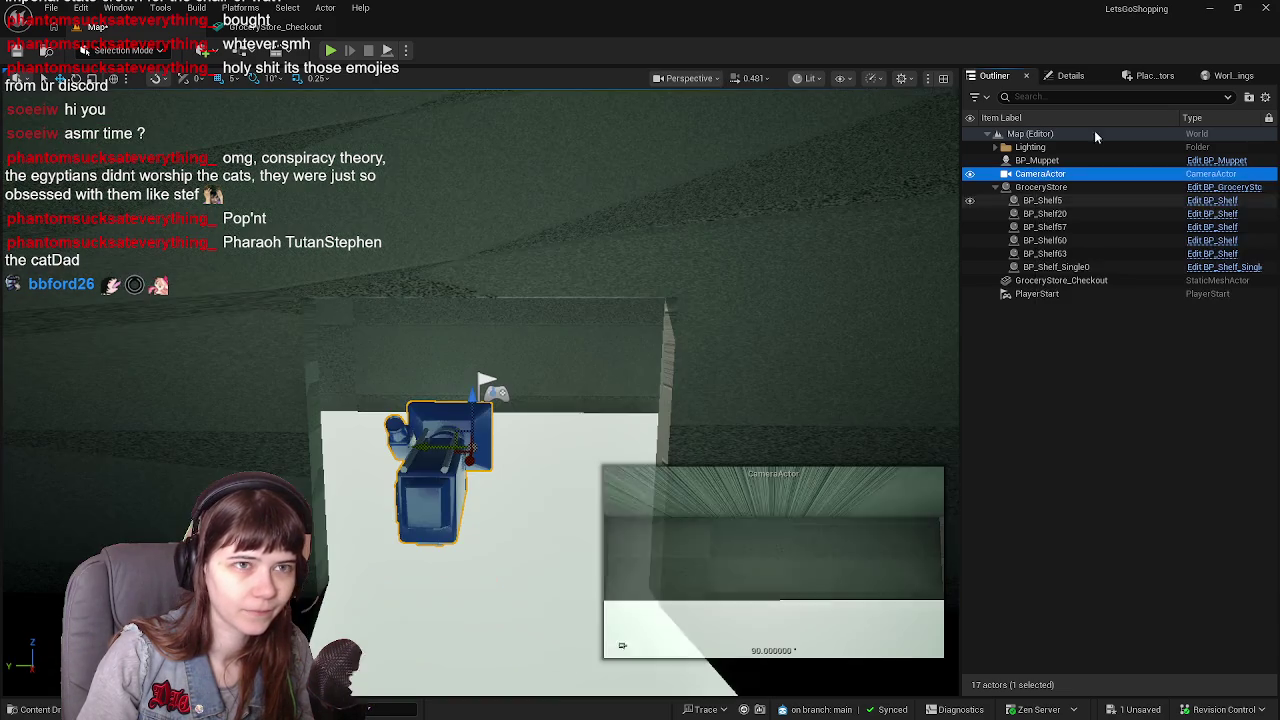
Set the CameraActor's rotation to yaw -180 and pitch 0, and nudge it along Y
left_click(1070, 75)
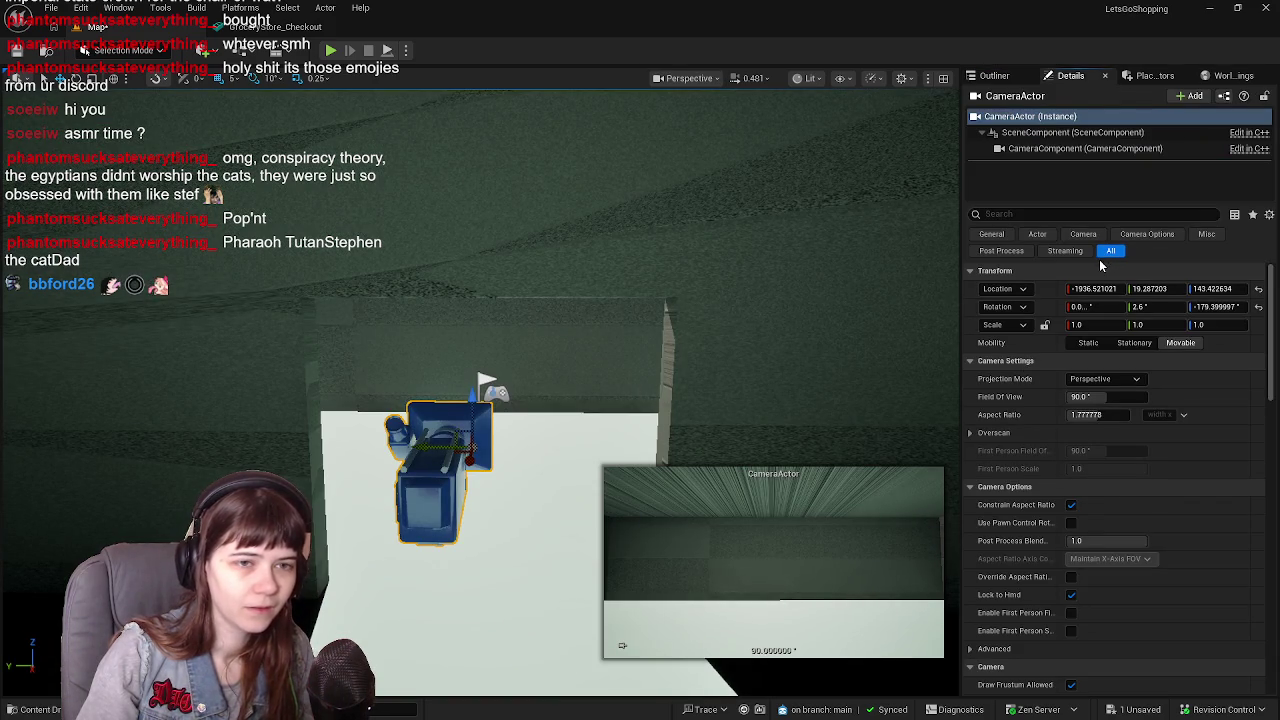
left_click(1216, 308)
left_click(1217, 309)
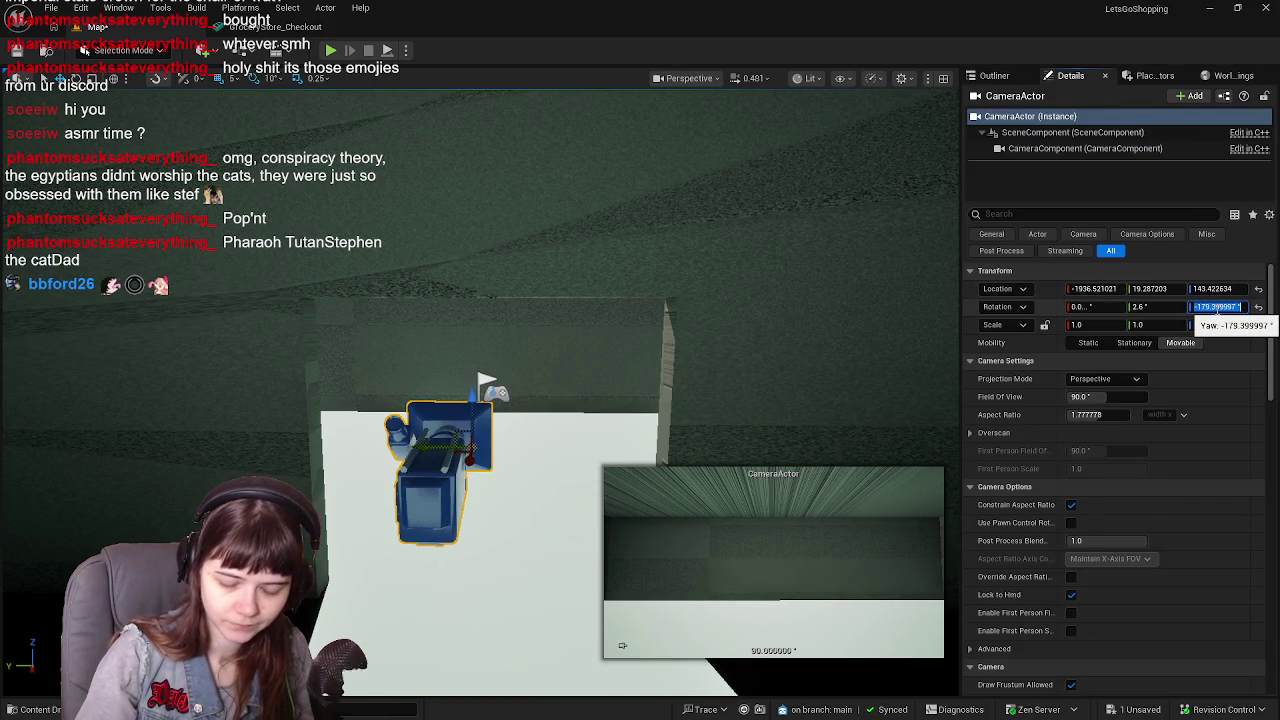
key("BackSpace")
type("80")
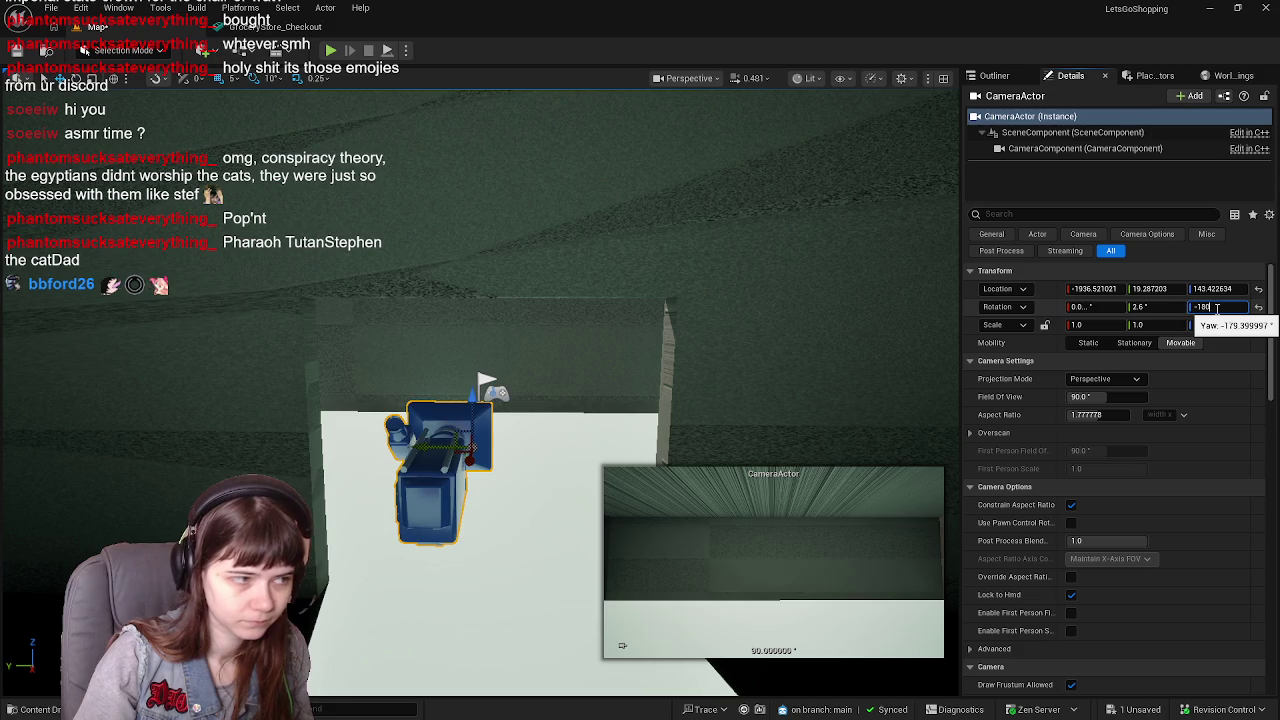
key("Return")
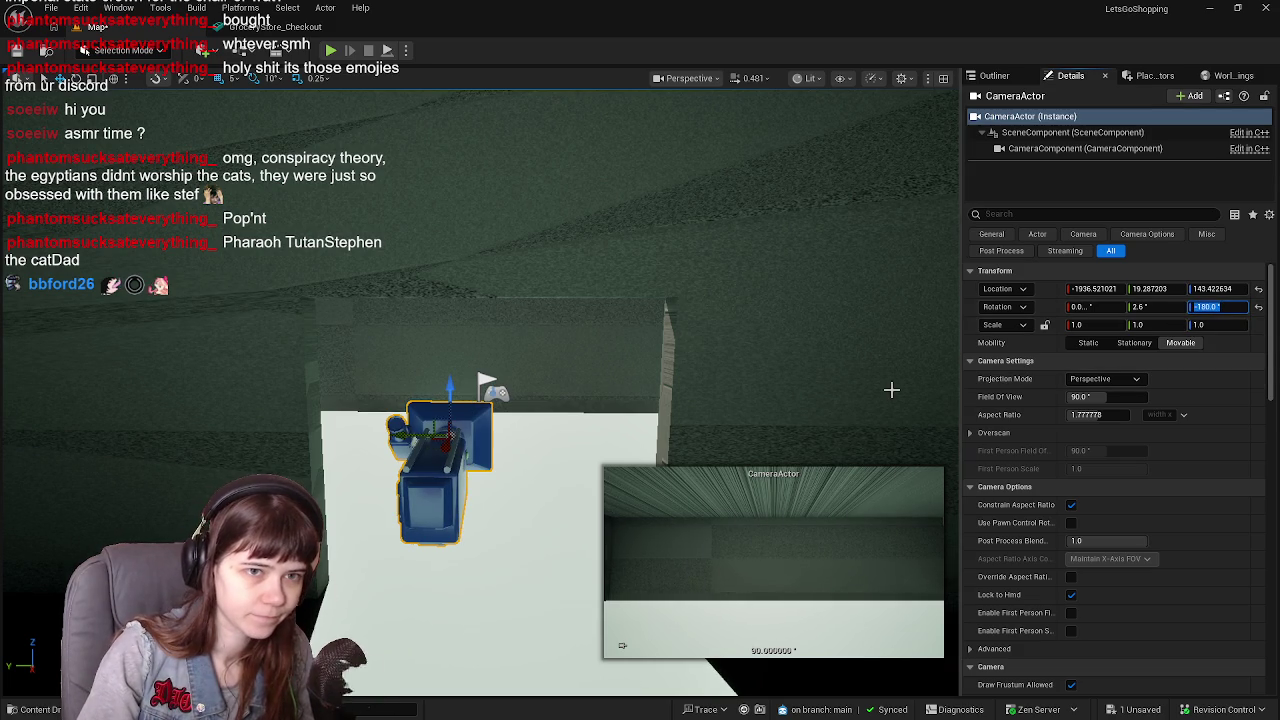
left_click(1162, 308)
type("0")
key("Return")
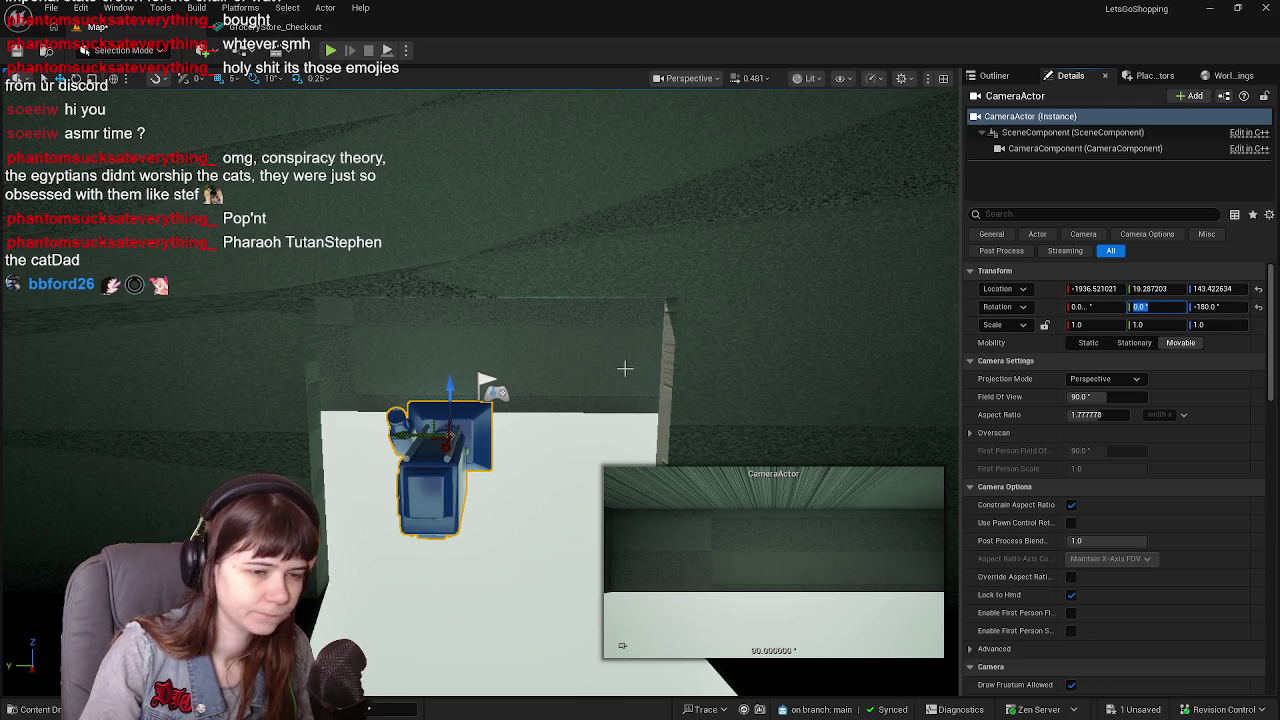
left_click(229, 84)
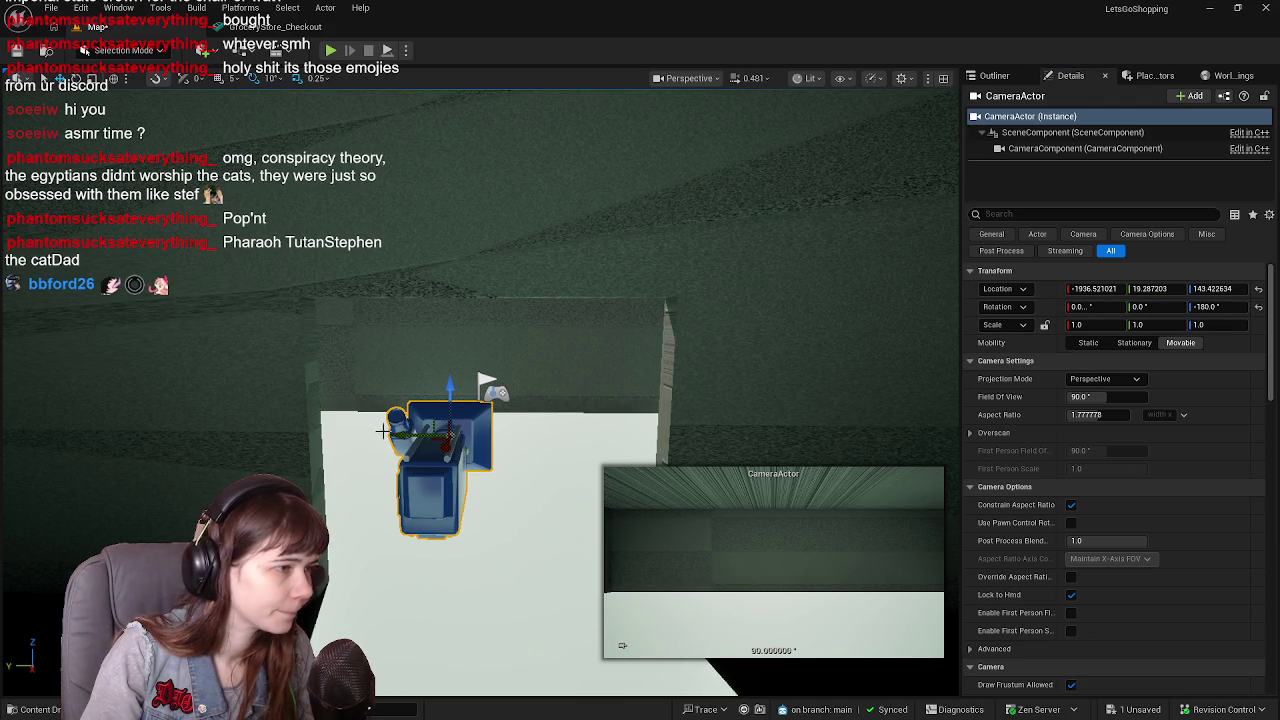
left_click_drag(399, 431, 427, 439)
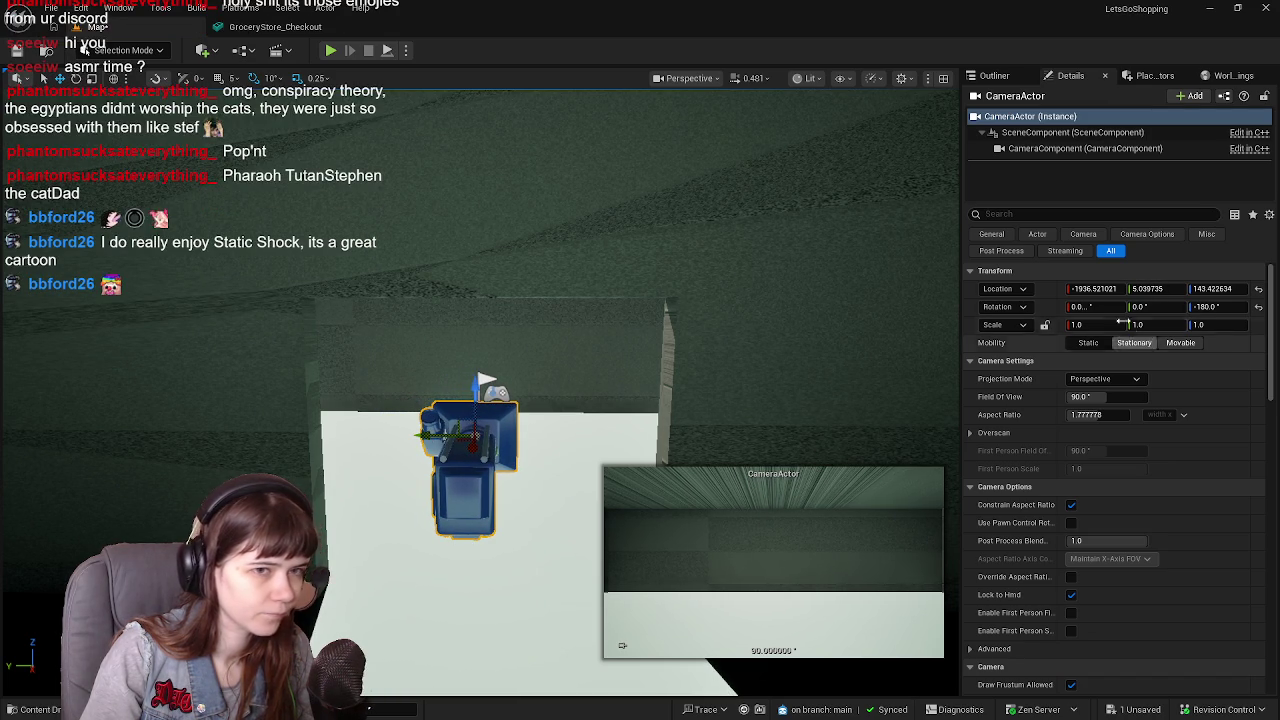
left_click(1146, 289)
Set the camera's location to Y 5.0, X -1936 and Z 140, then save the level
type("5.0")
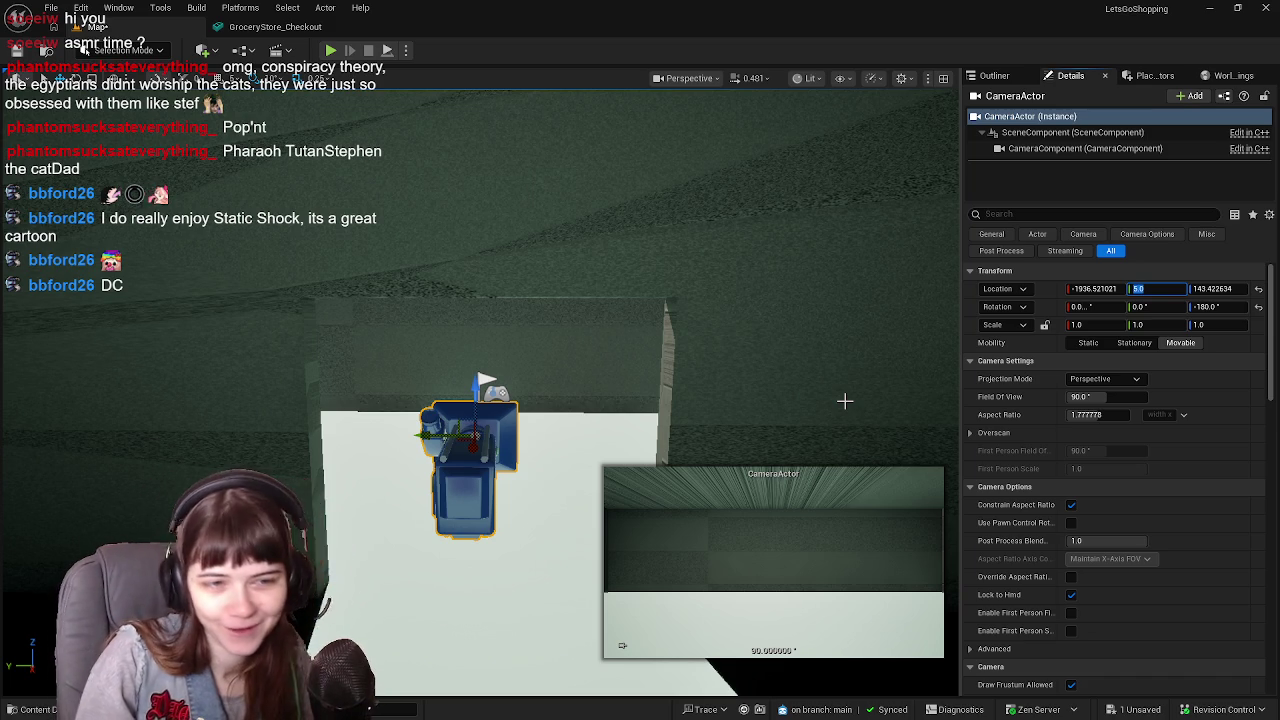
left_click(1090, 288)
type("-193")
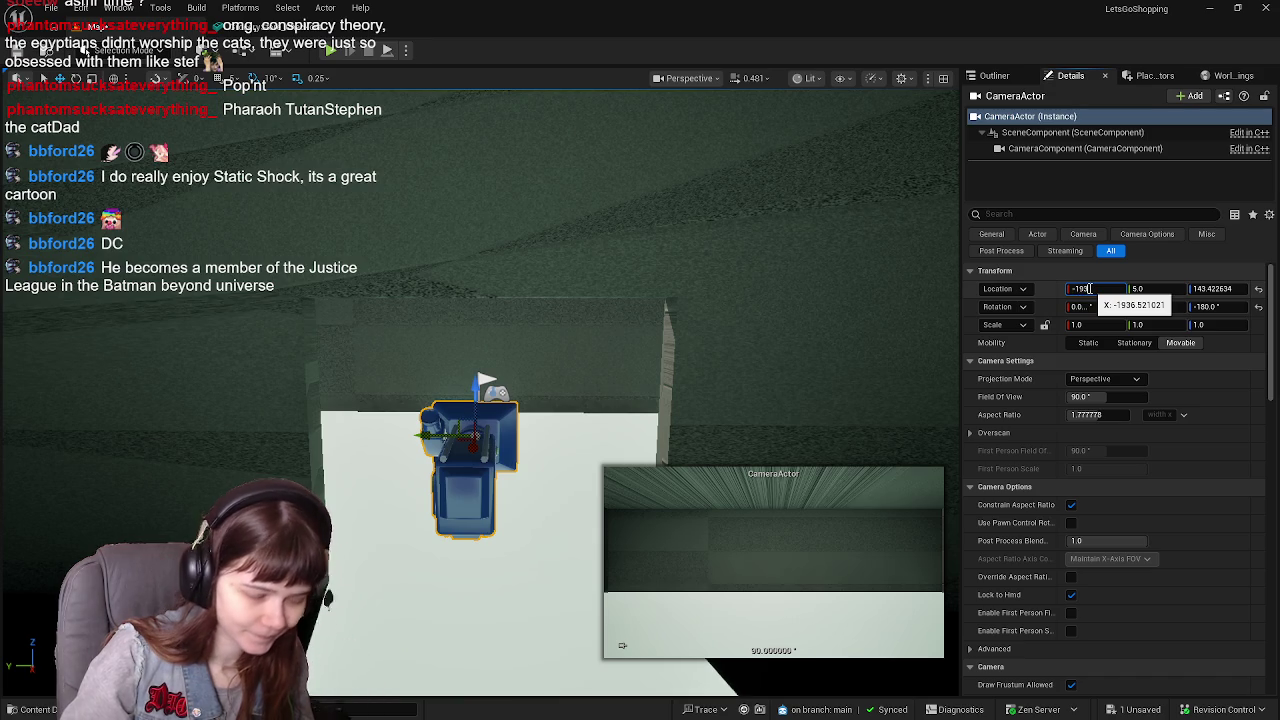
type("6")
key("Return")
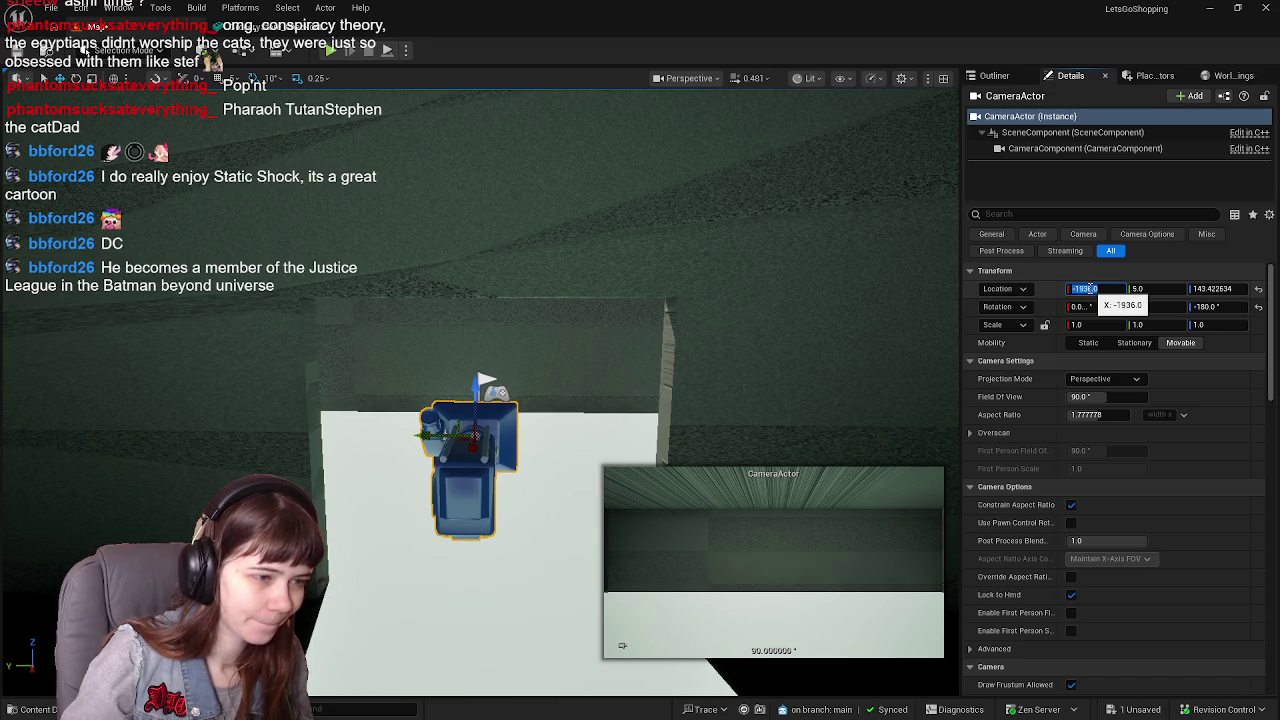
left_click(1207, 288)
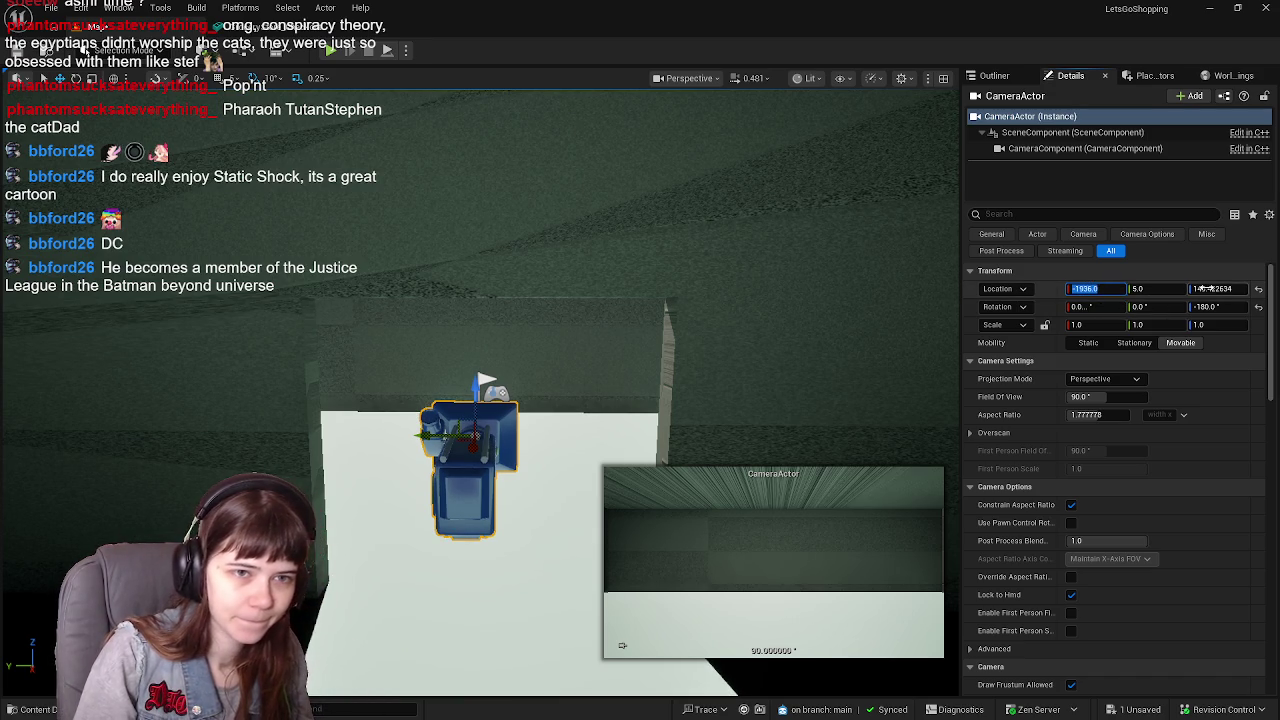
type("14")
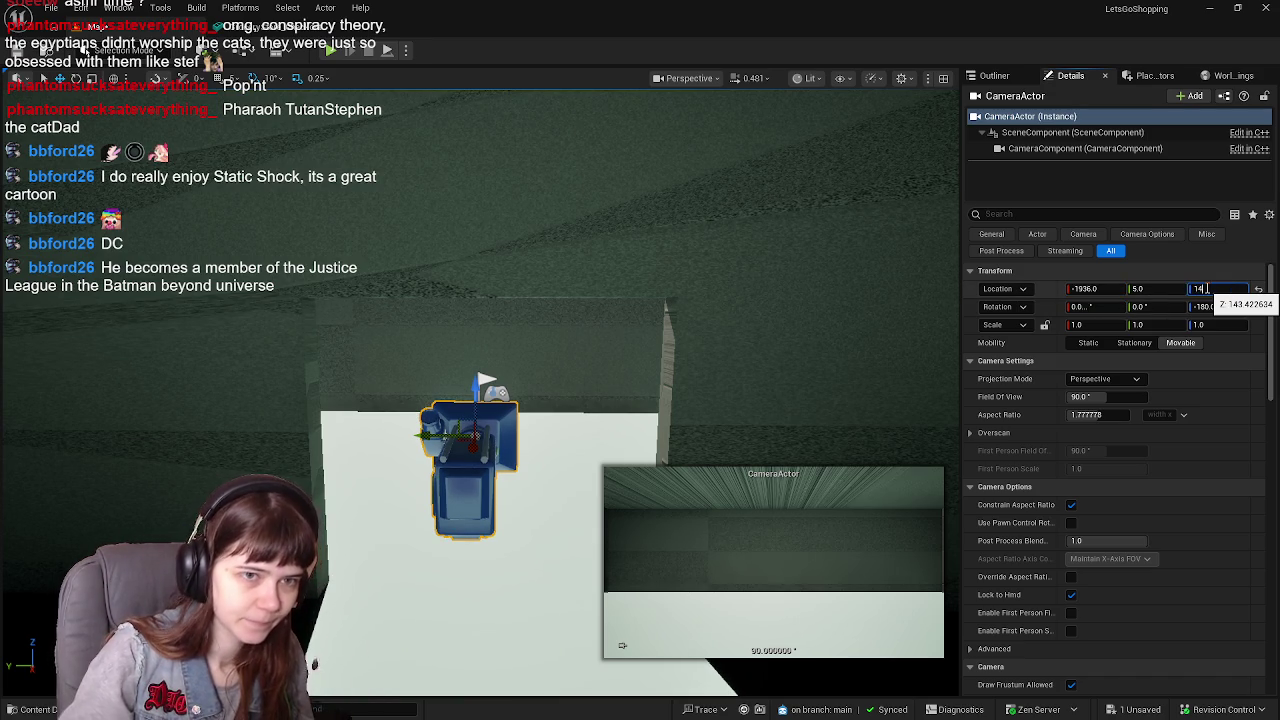
type("0.0")
key("Return")
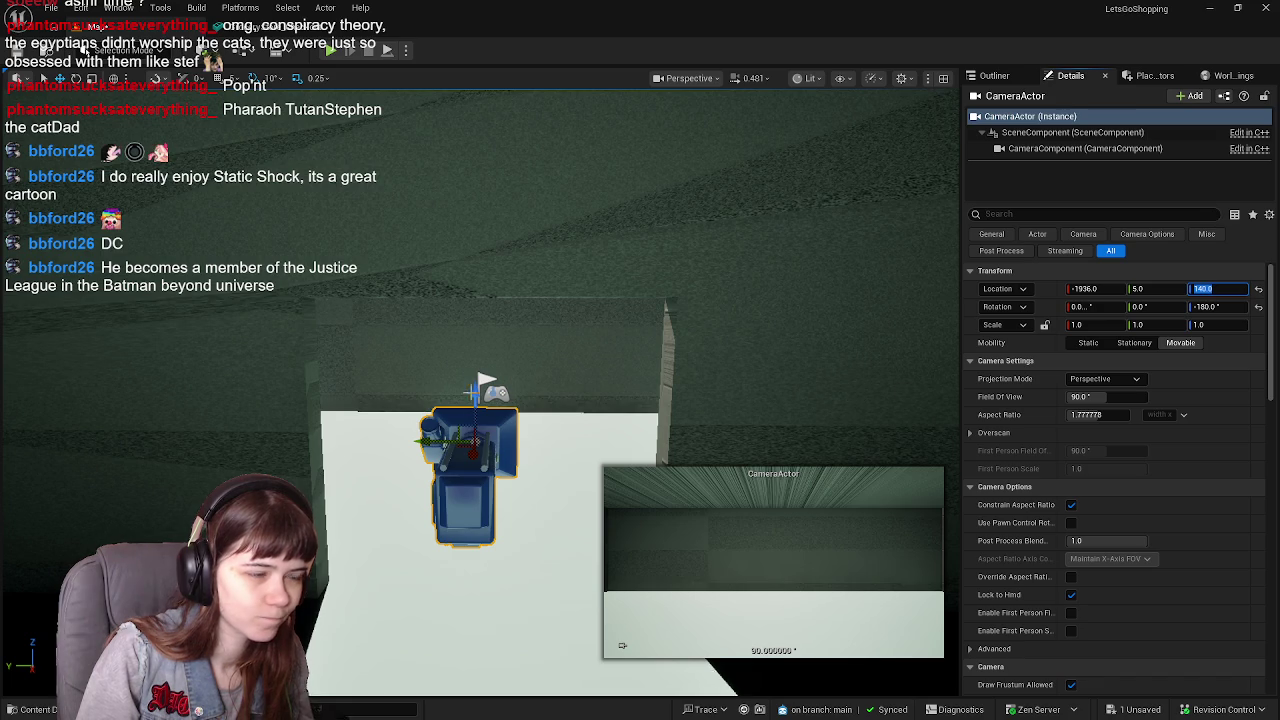
key("ctrl+s")
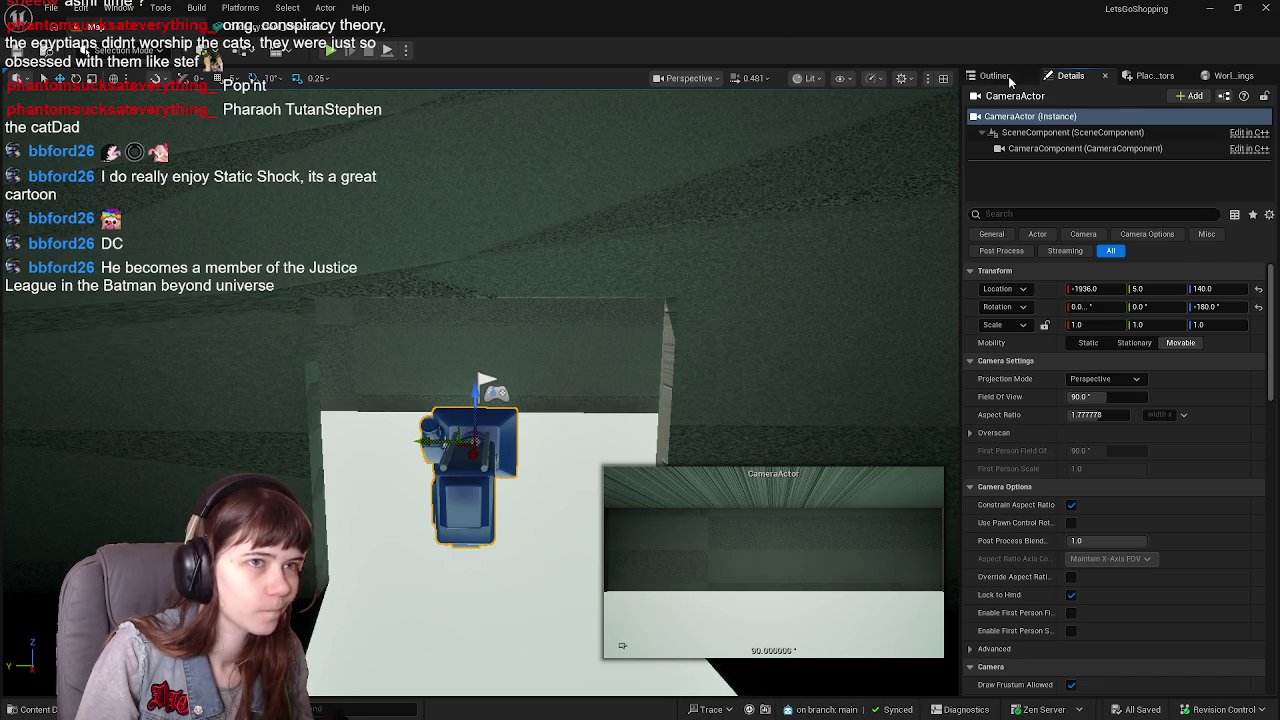
In the Outliner, start renaming the CameraActor row and type 'Camera' as its new label
left_click(1008, 80)
left_click(1060, 175)
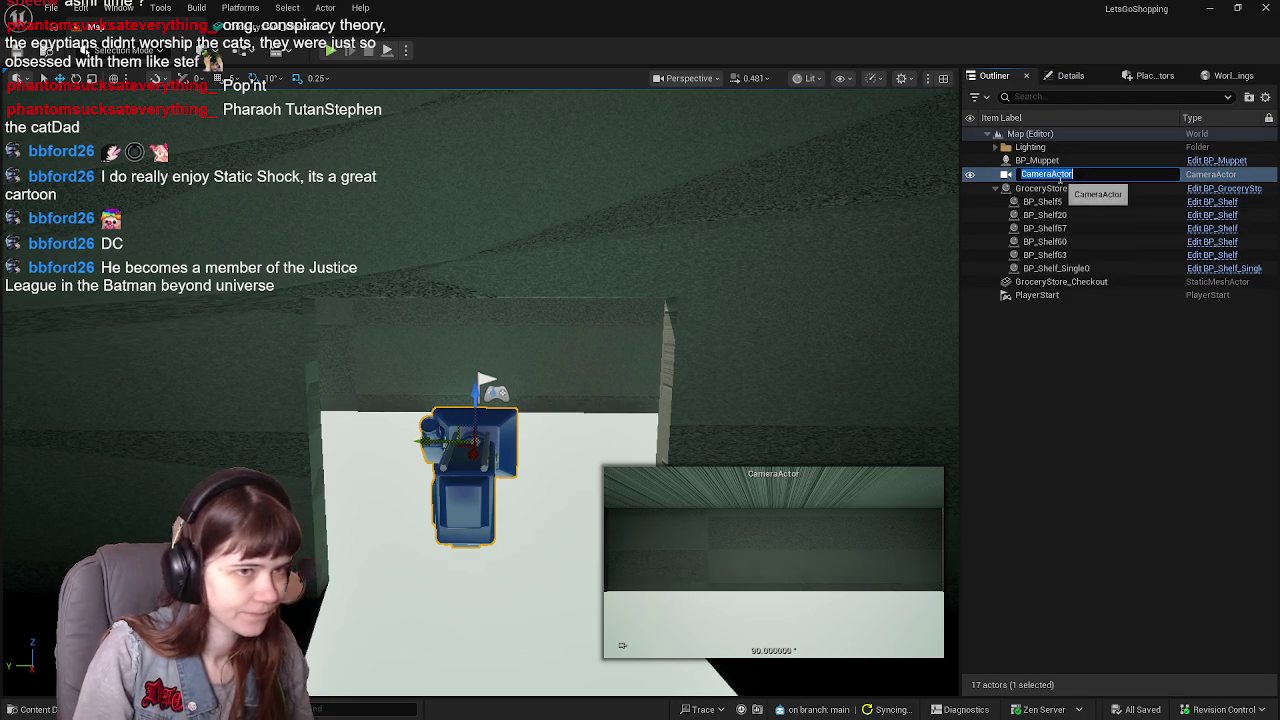
type("Camera")
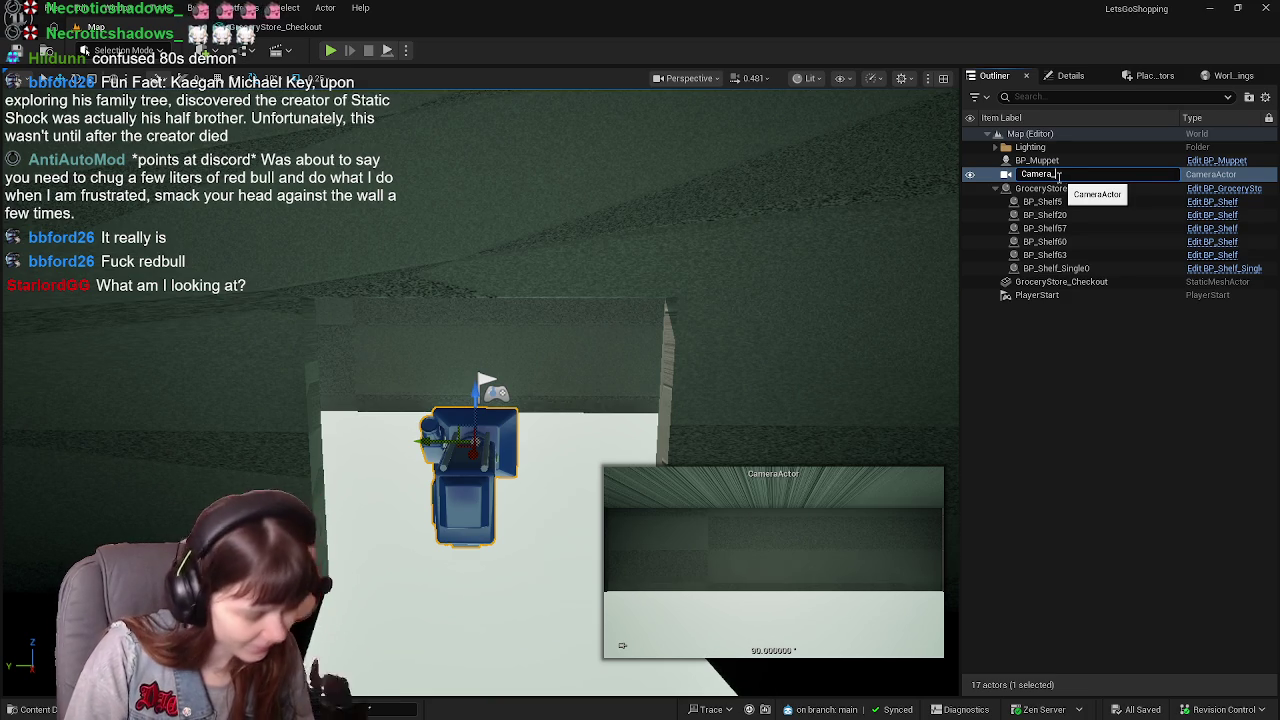
Commit the label 'Camera_', frame the camera in the viewport, and reopen its name for editing
key("Return")
left_click_drag(558, 328, 600, 280)
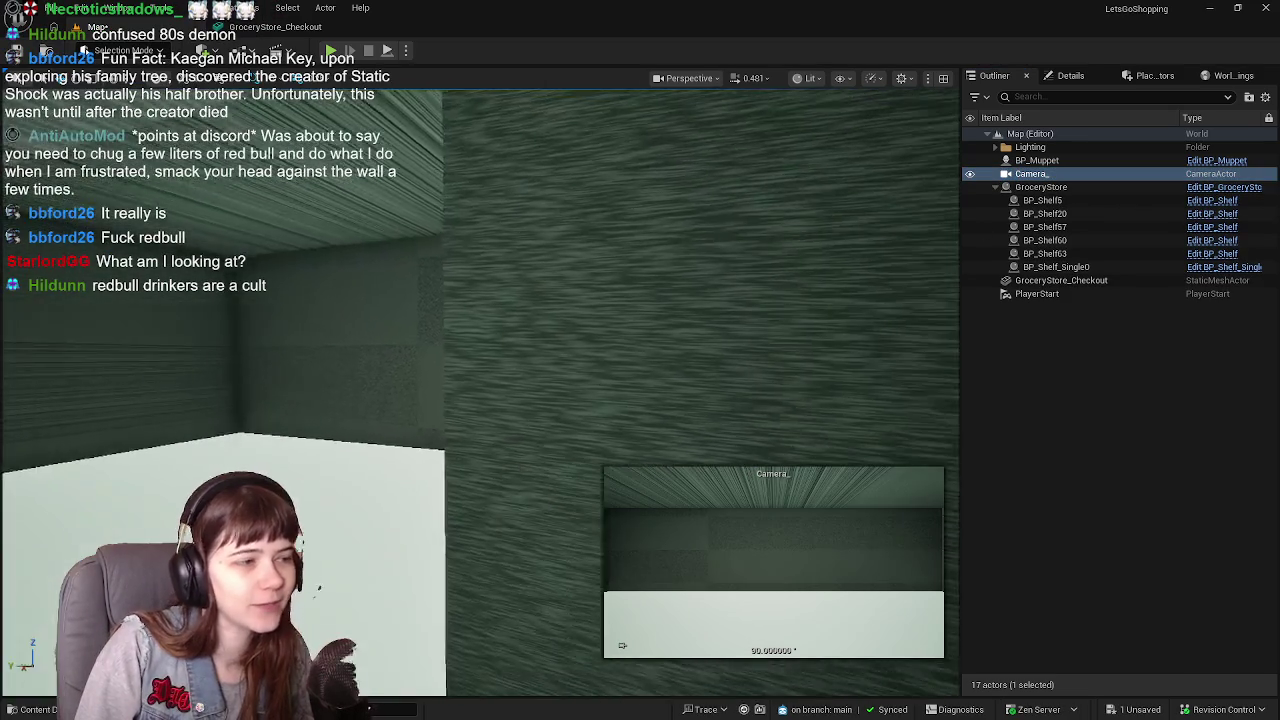
key("f")
left_click(1040, 174)
left_click(1055, 174)
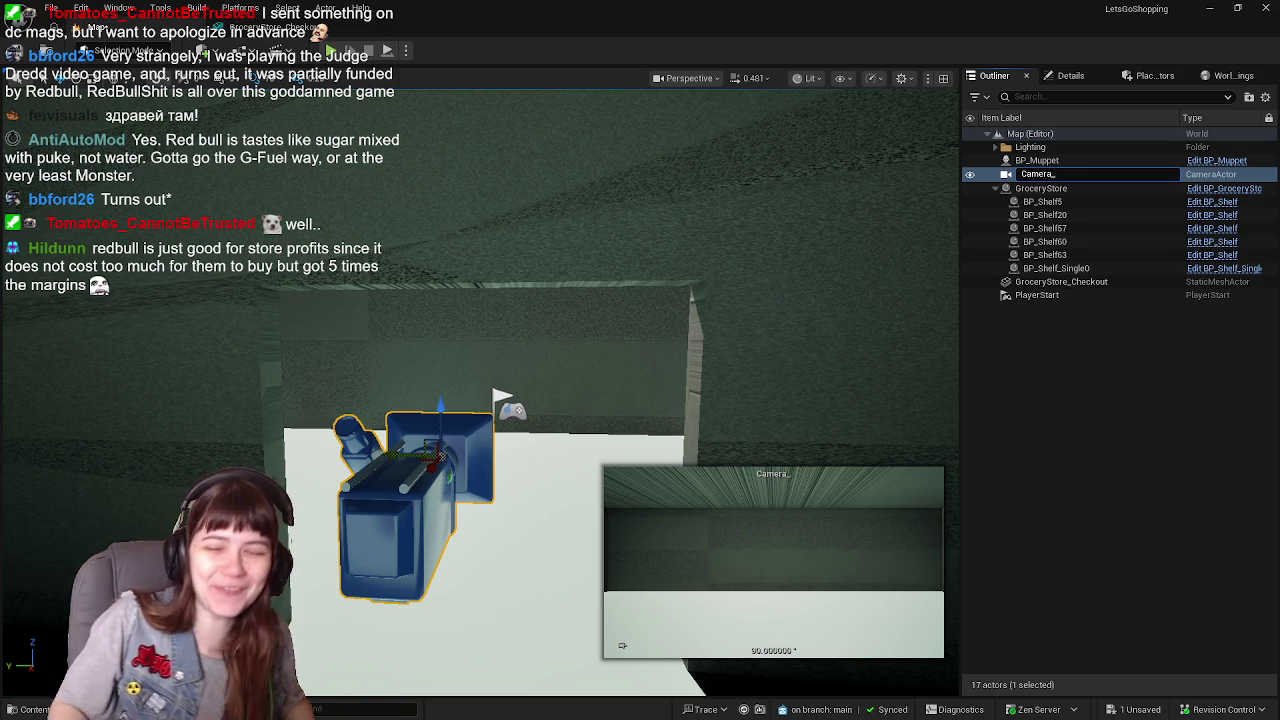
Enlarge the steFAN desk-fan image in the Discord direct message
left_click(1120, 565)
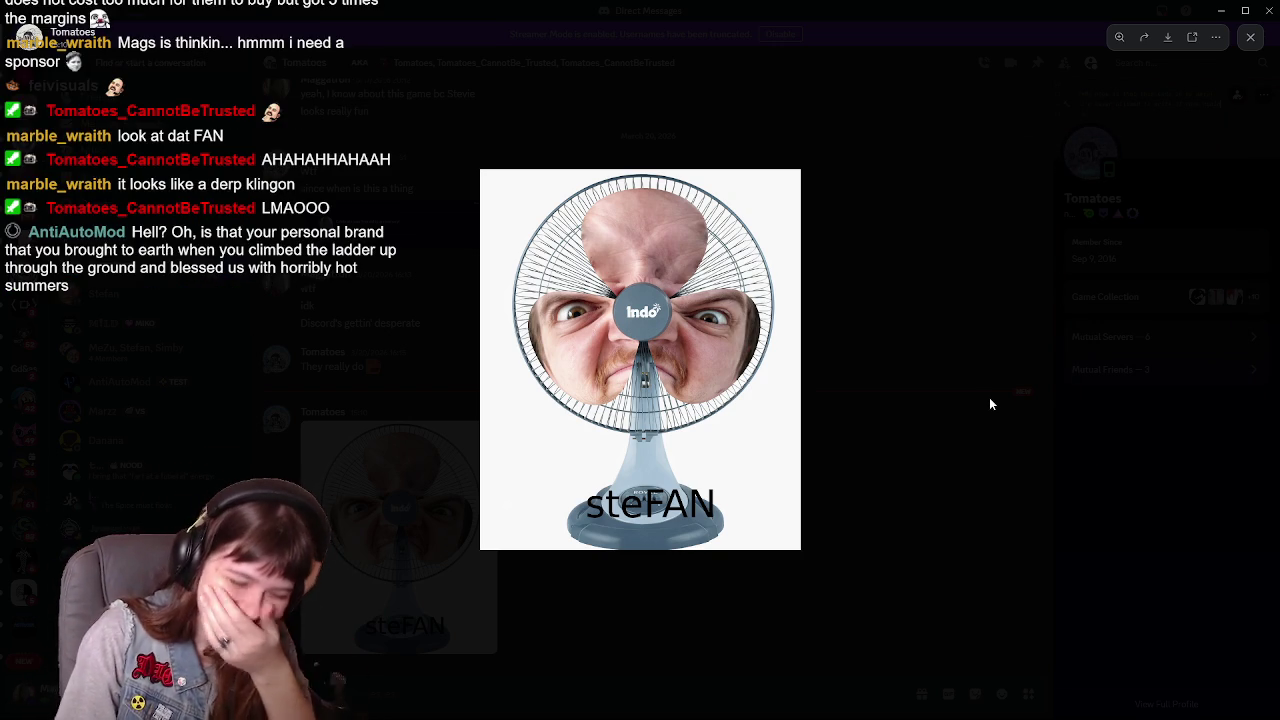
Bring up the fan image's context menu, then dismiss it without choosing an option
right_click(778, 355)
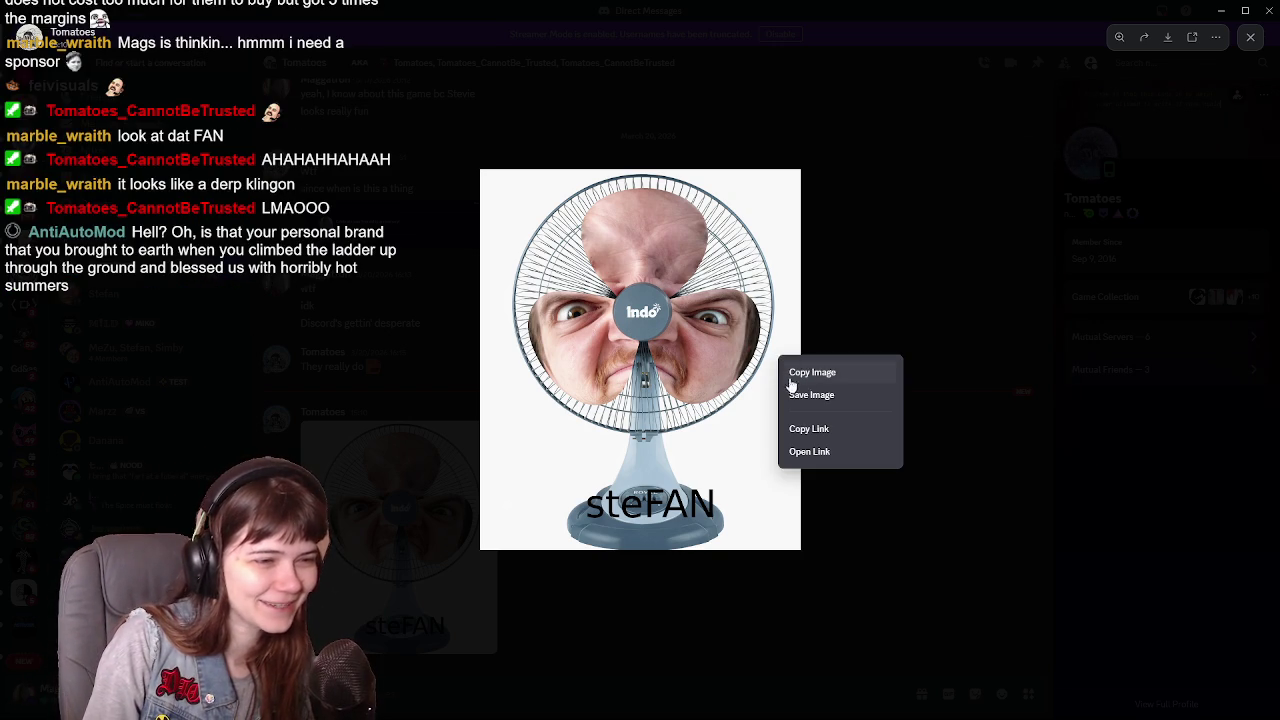
left_click(827, 397)
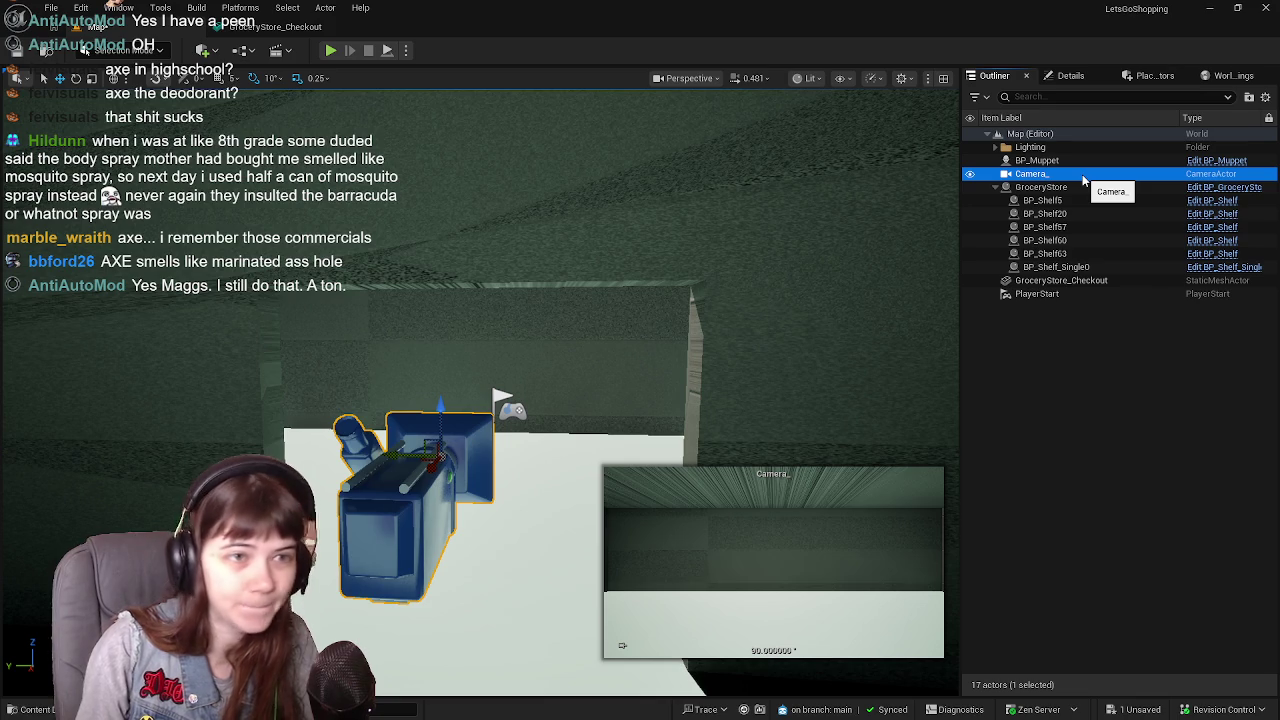
Put the Camera_ actor's label into rename mode with F2
key("F2")
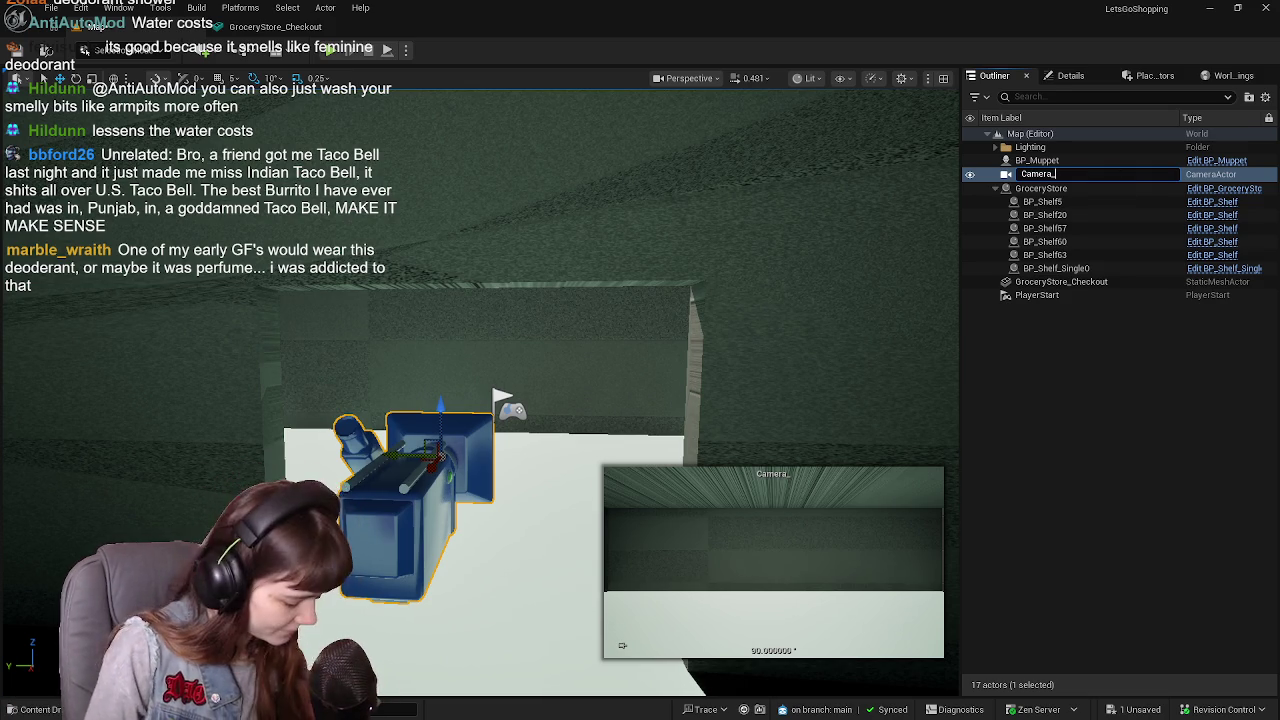
Append 'Lobby' to finish the camera's name as Camera_Lobby
type("Lobby")
key("Return")
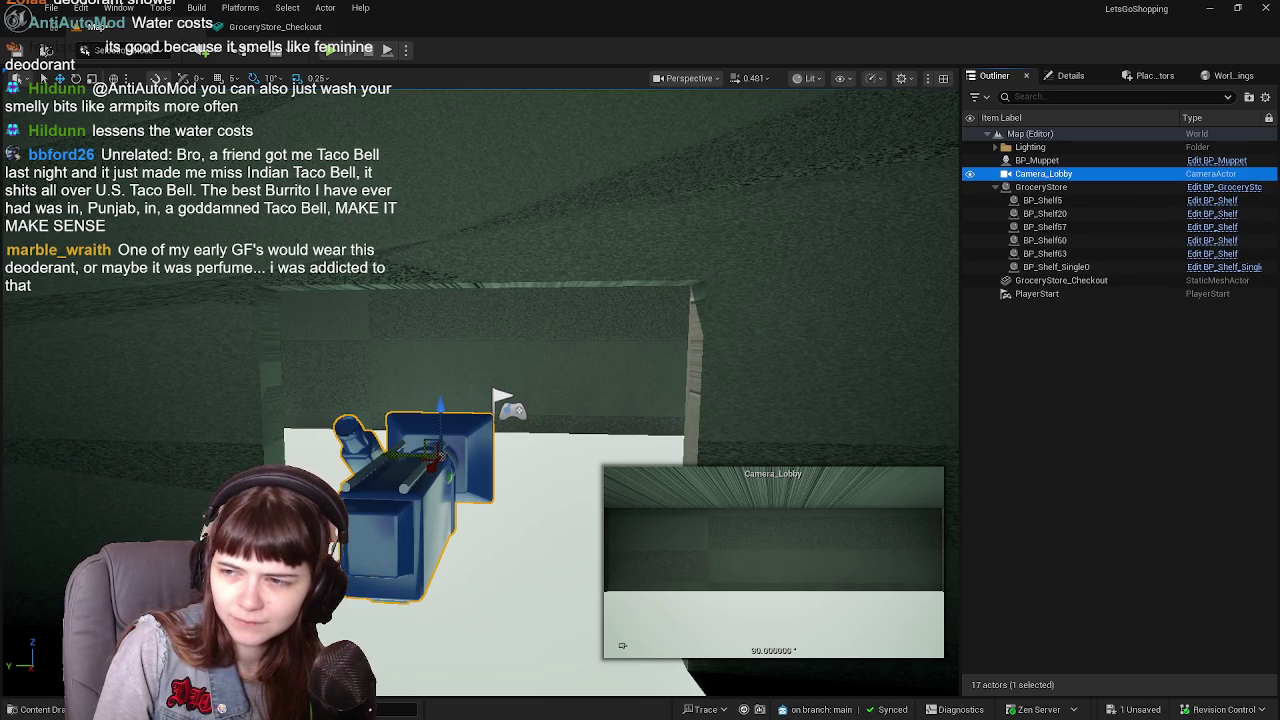
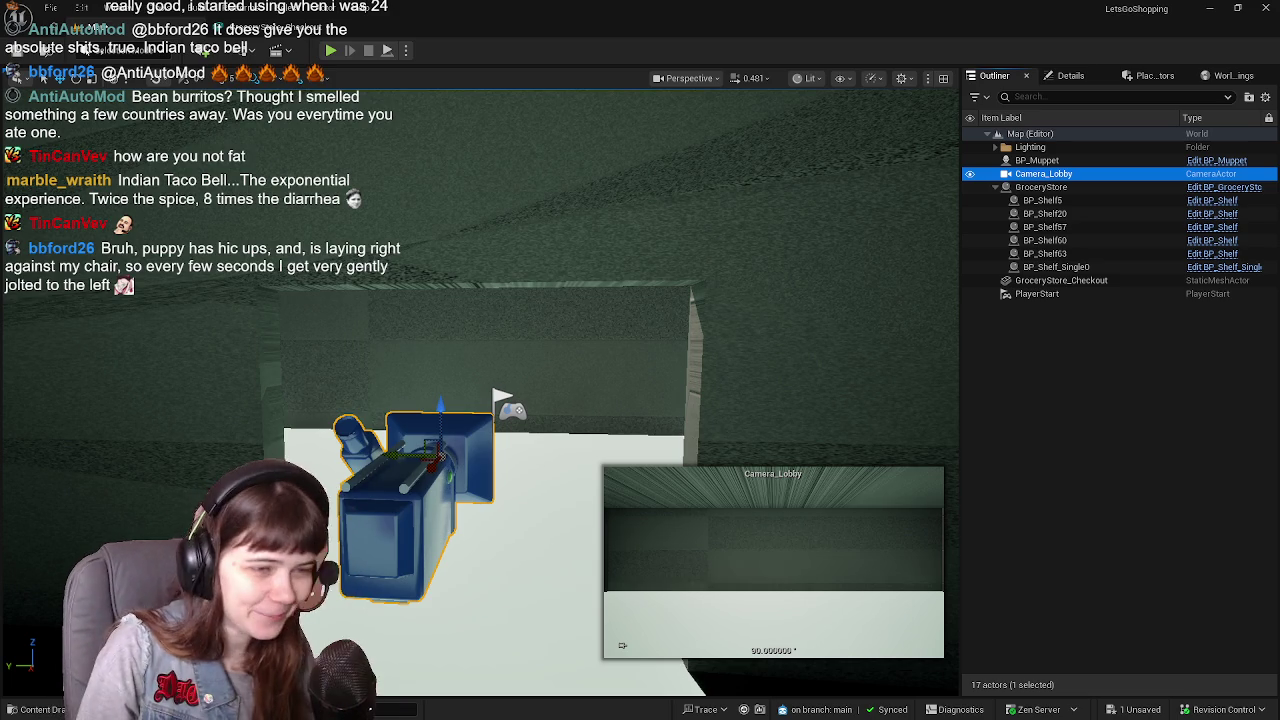
Select the Camera_Lobby actor in the level
left_click(1069, 368)
left_click(1044, 174)
left_click_drag(940, 293, 687, 373)
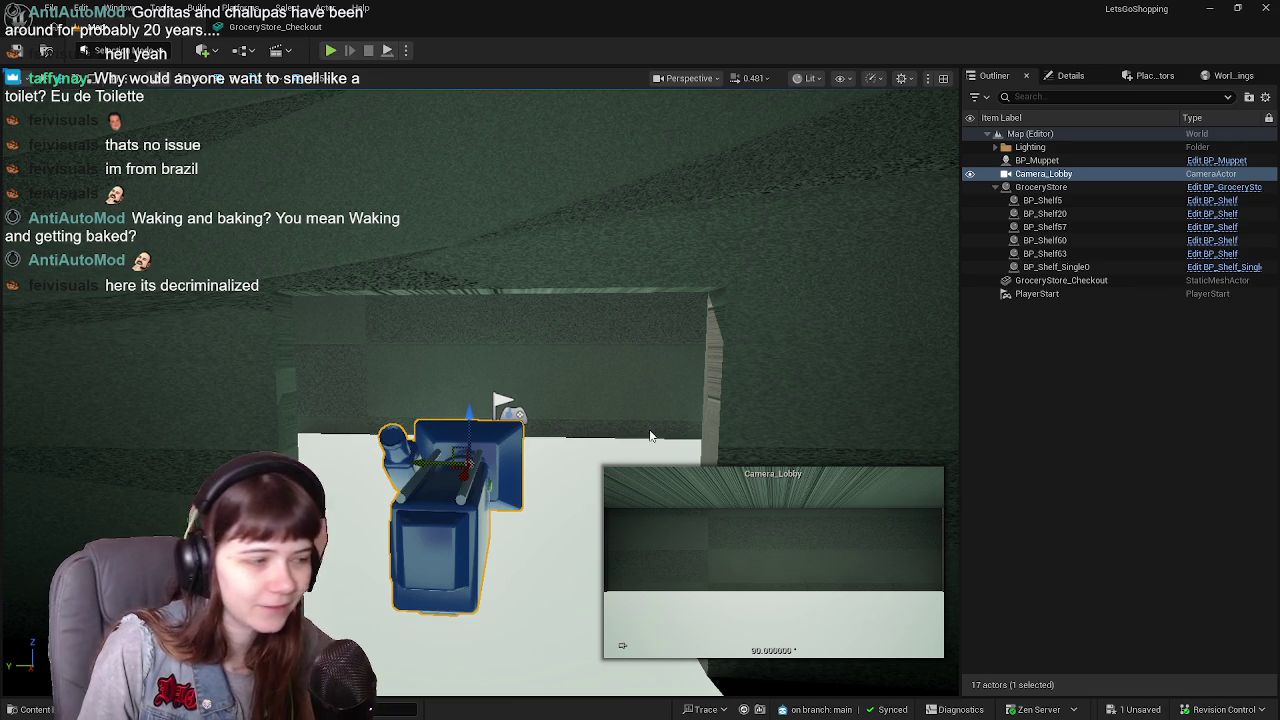
mouse_move(617, 357)
left_mouse_down()
mouse_move(612, 330)
mouse_move(567, 348)
mouse_move(610, 352)
mouse_move(600, 348)
left_mouse_up()
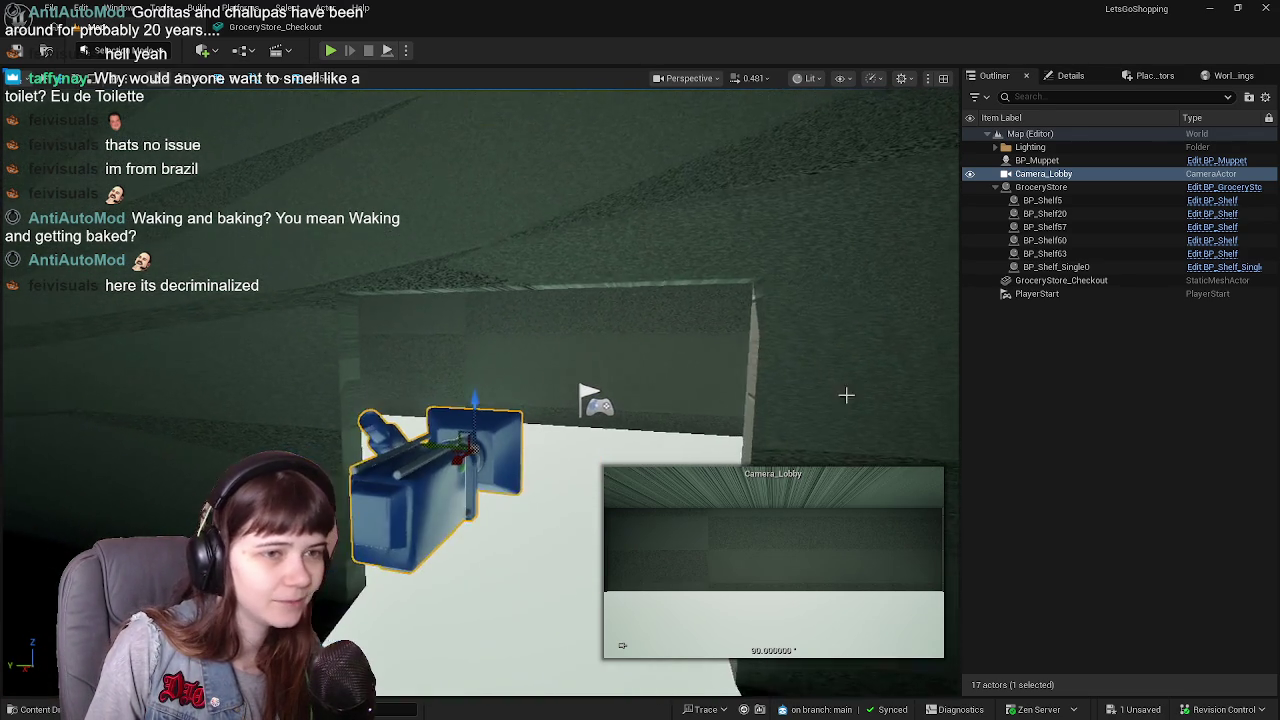
key("Escape")
left_click(470, 450)
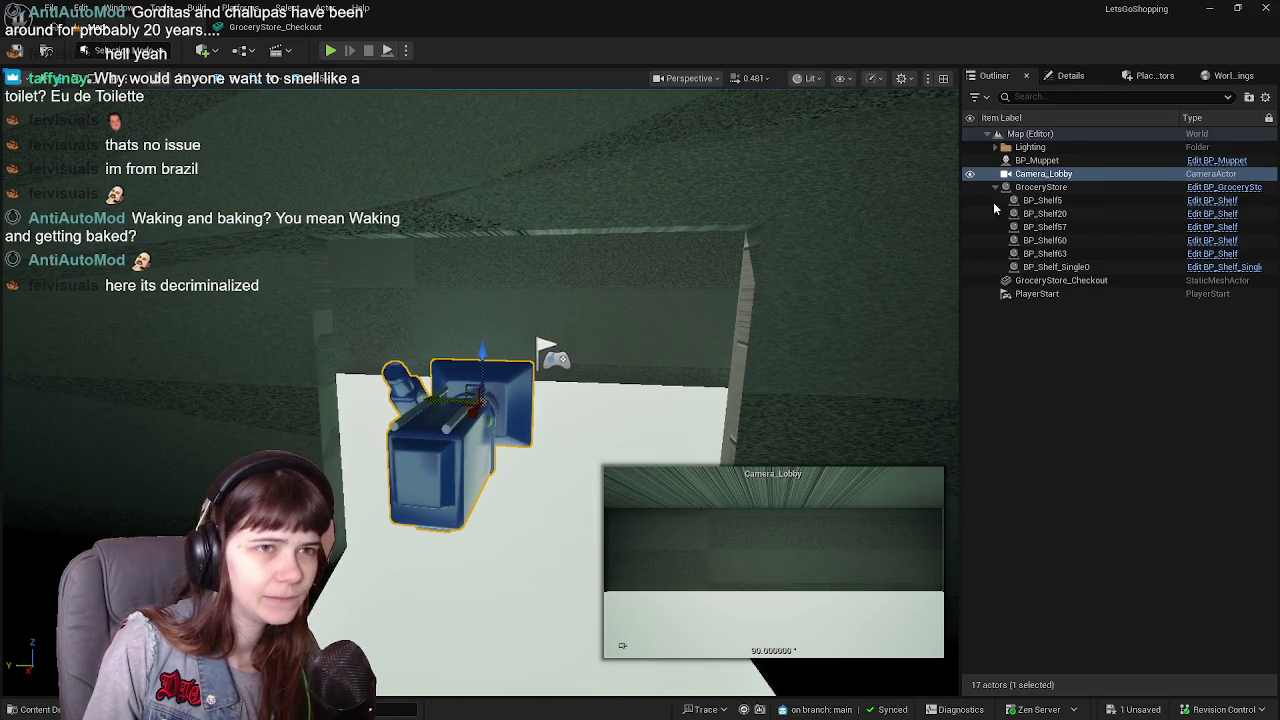
Rename Camera_Lobby to Camera_PlayerLobby in the Outliner
left_click(1055, 174)
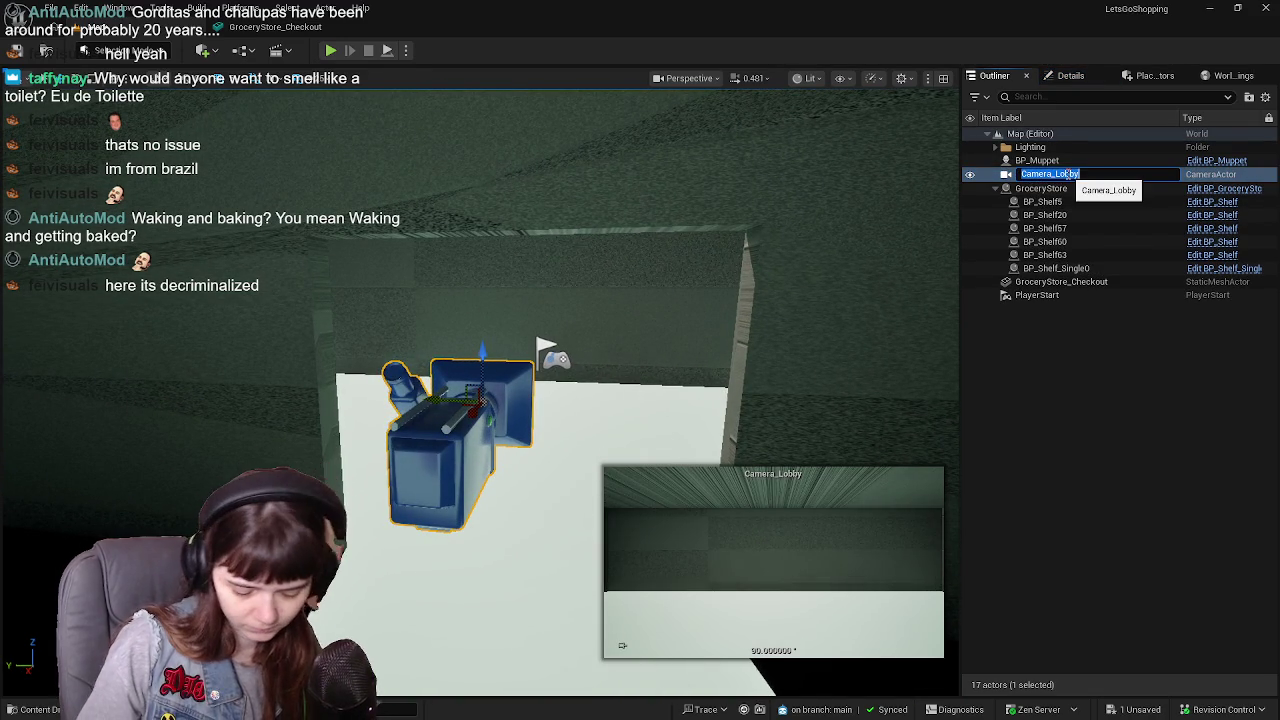
left_click(1068, 174)
key("BackSpace")
key("BackSpace")
key("BackSpace")
type("PlayerLobby")
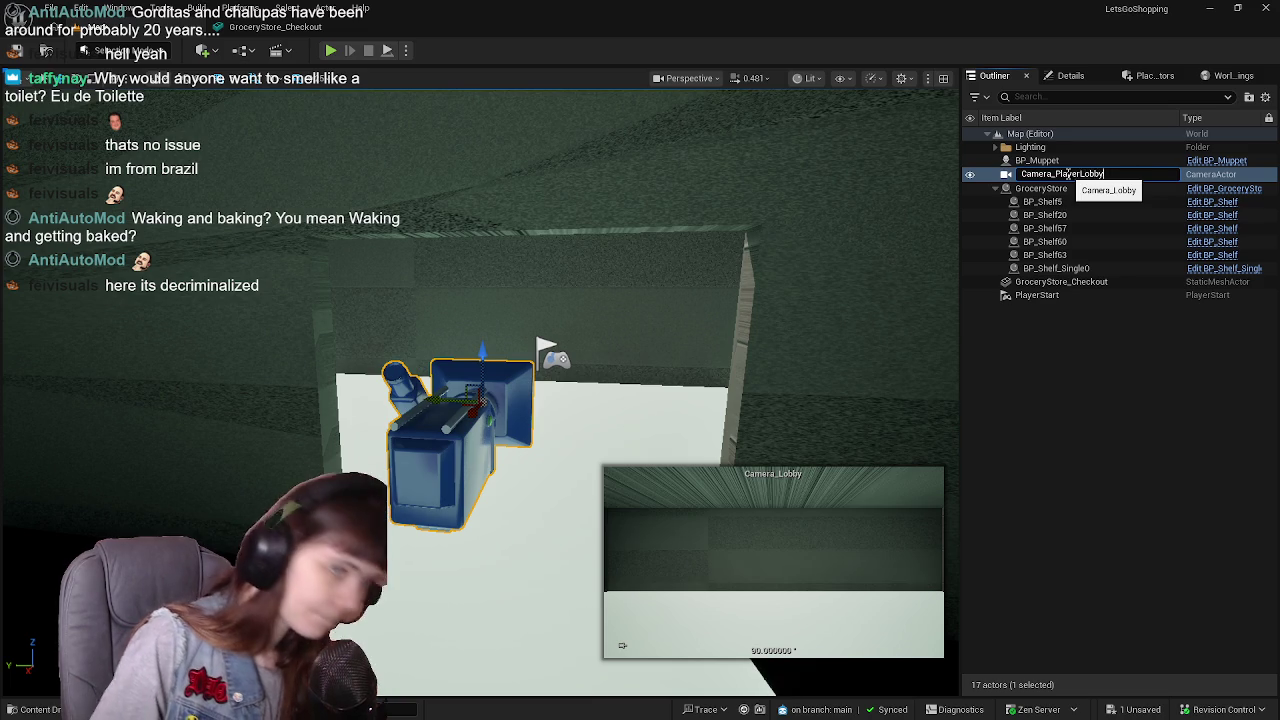
key("Return")
left_click(757, 414)
mouse_move(757, 414)
left_mouse_down()
mouse_move(720, 465)
mouse_move(757, 510)
mouse_move(725, 500)
mouse_move(715, 560)
mouse_move(755, 423)
left_mouse_up()
mouse_move(723, 467)
left_mouse_down()
mouse_move(730, 480)
mouse_move(723, 469)
left_mouse_up()
Save all unsaved content from the Content Drawer
key("ctrl+space")
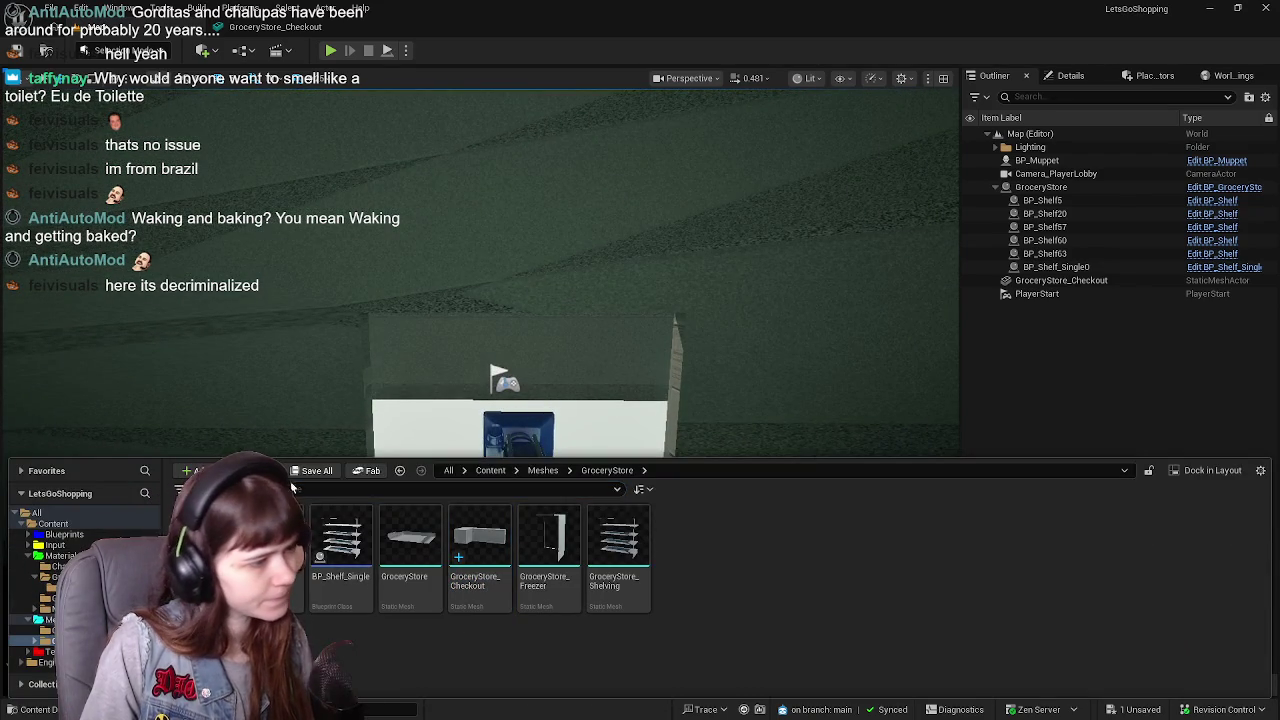
left_click(312, 470)
left_click(747, 519)
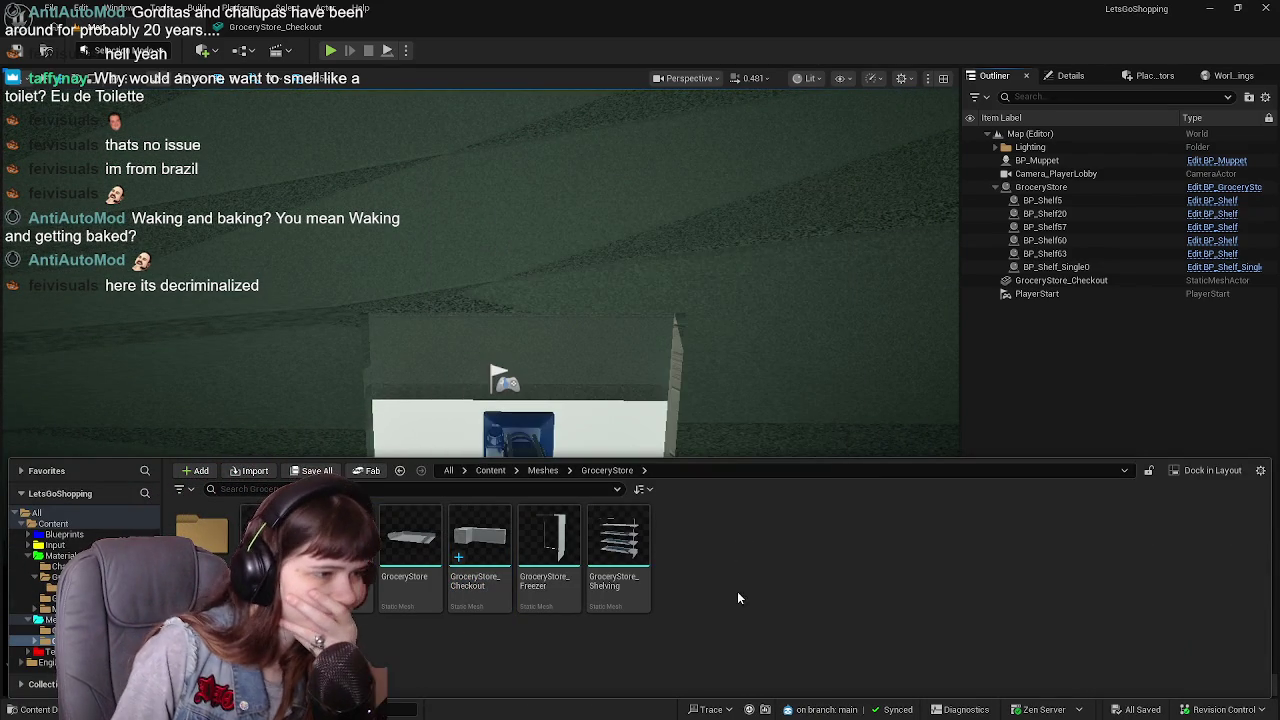
right_click(692, 556)
left_click(712, 630)
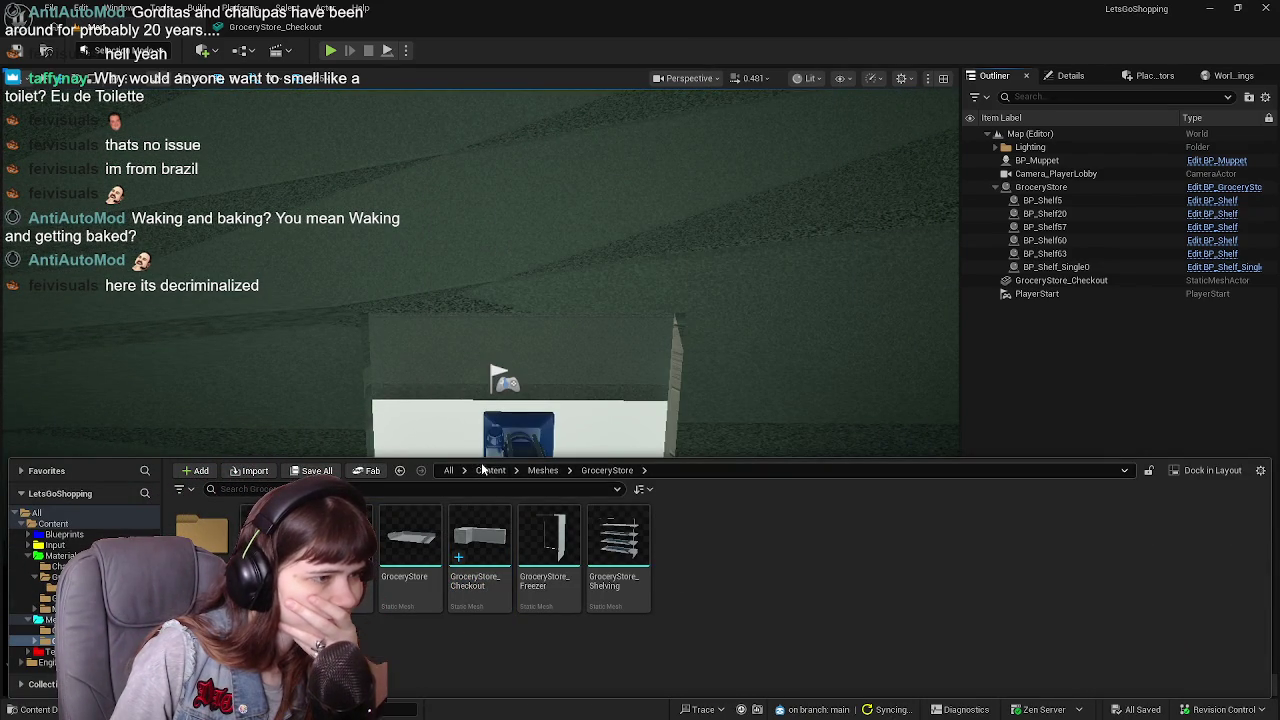
Create an Actor blueprint class named BP_AutomaticDoors in the Blueprints folder
left_click(486, 470)
double_click(200, 535)
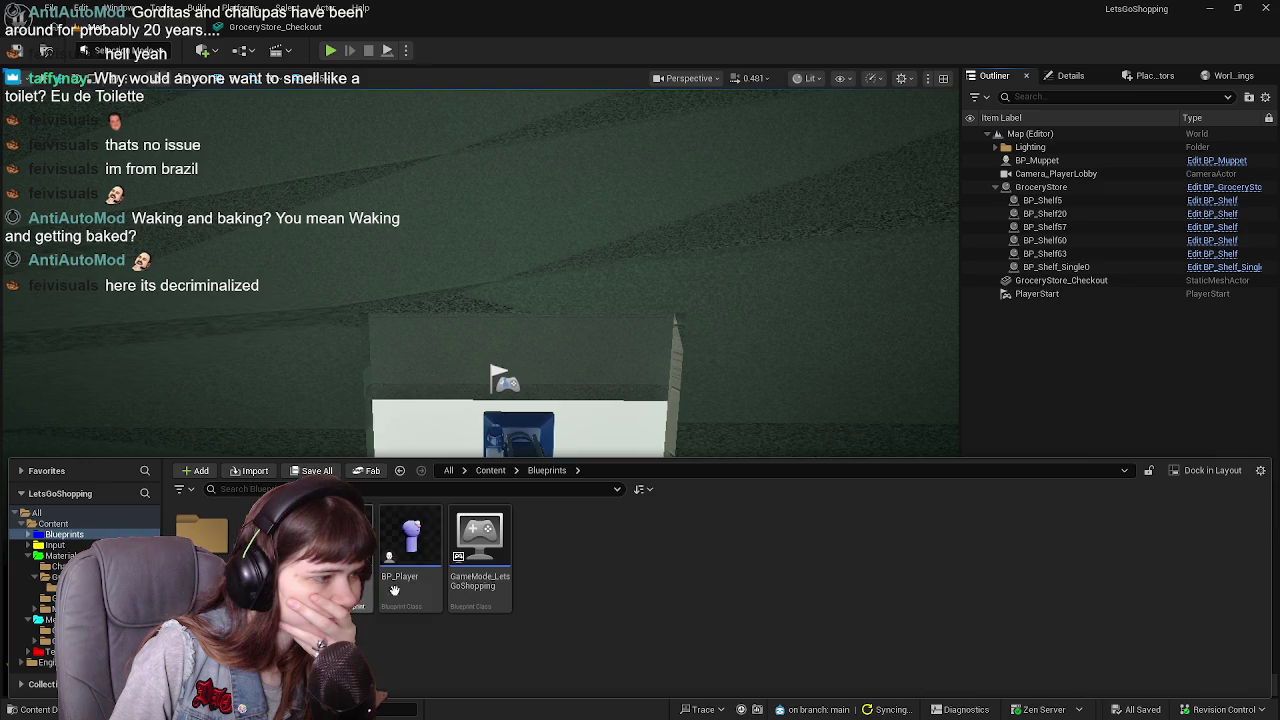
right_click(638, 575)
left_click(704, 175)
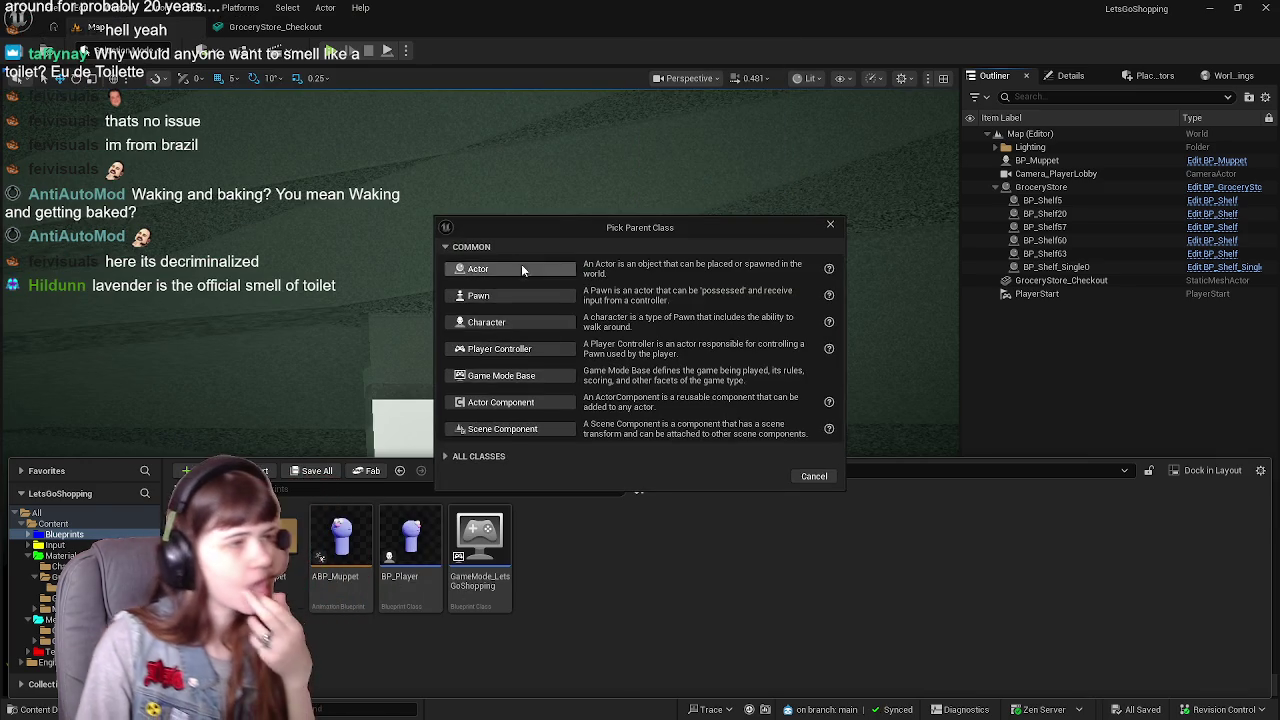
left_click(520, 268)
type("P_")
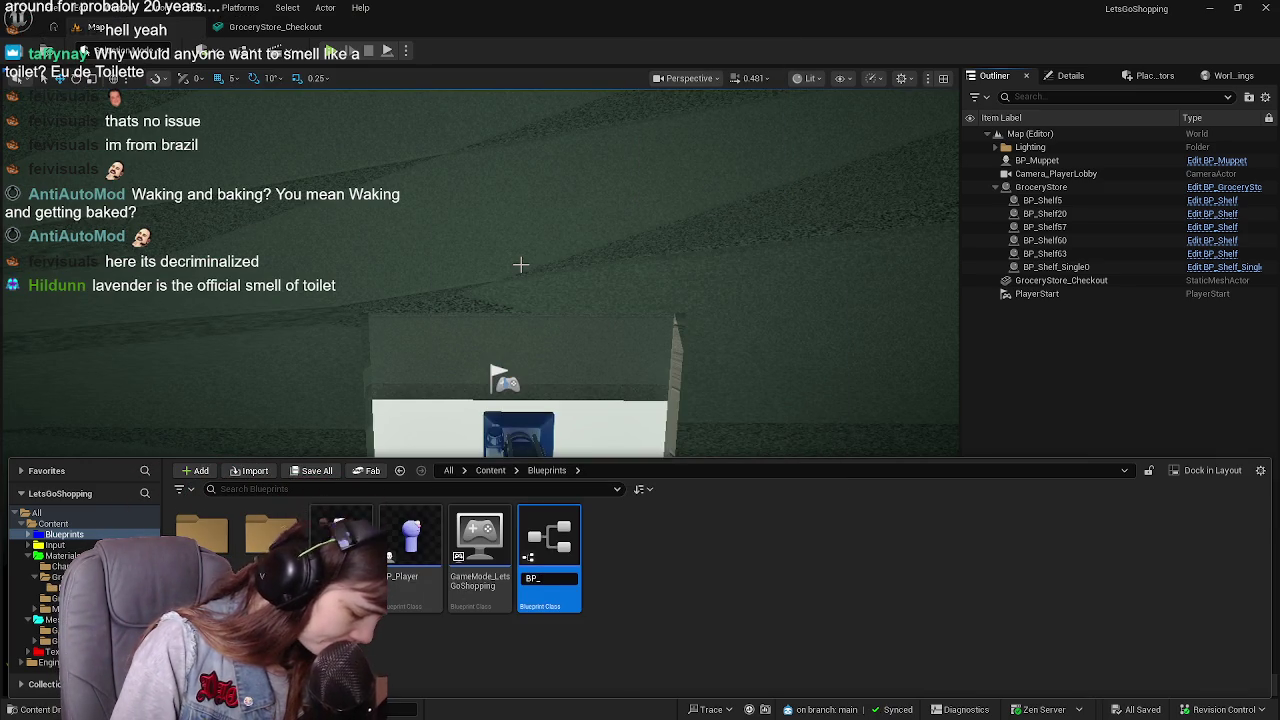
type("G")
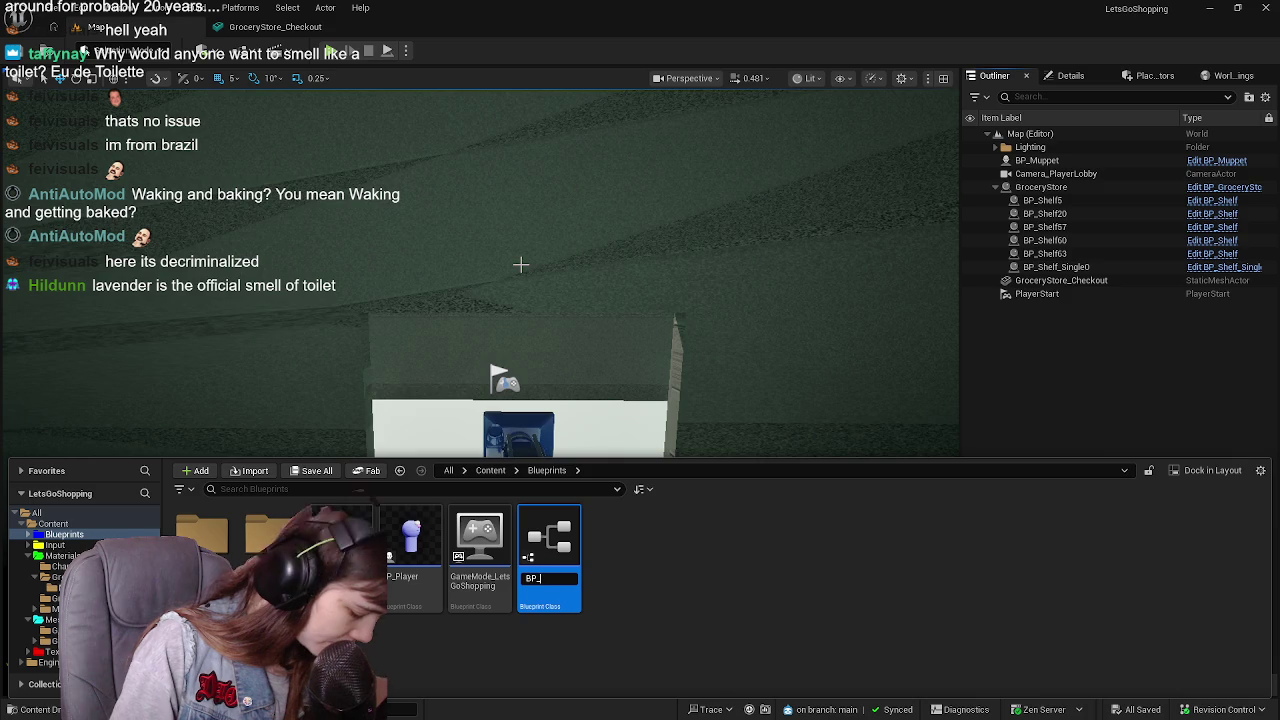
type("AutomaticDoors")
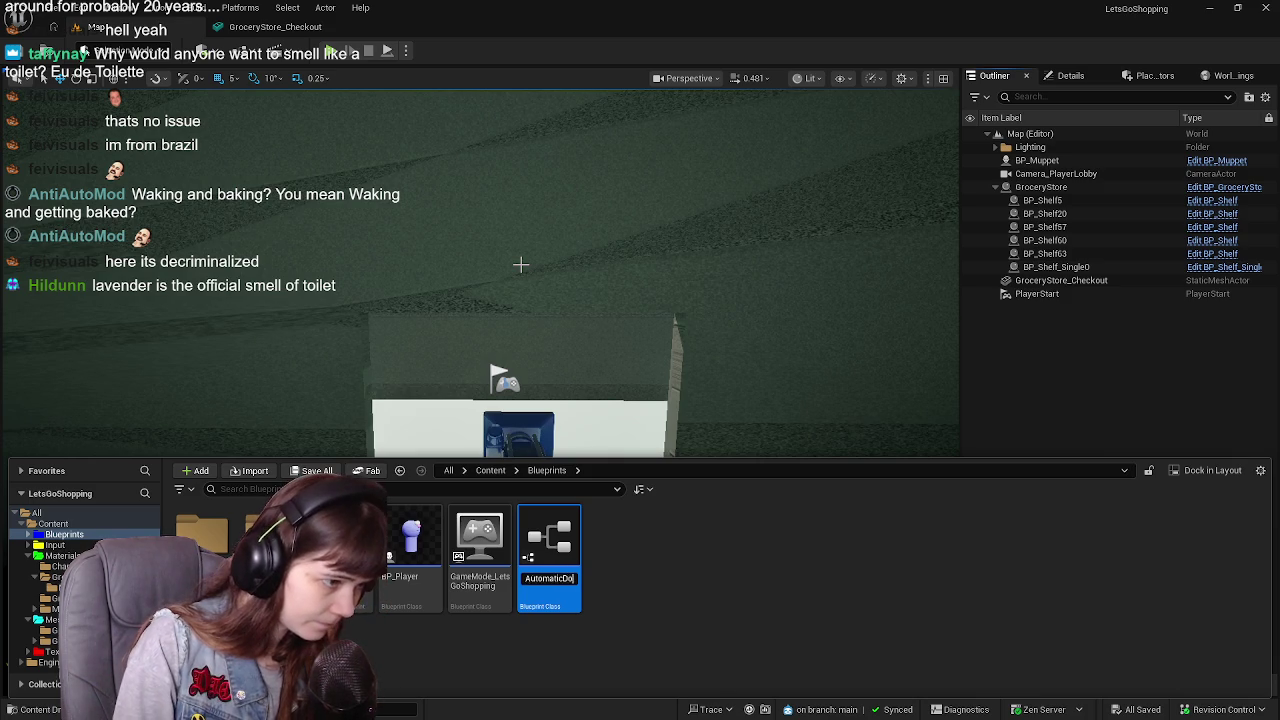
key("Return")
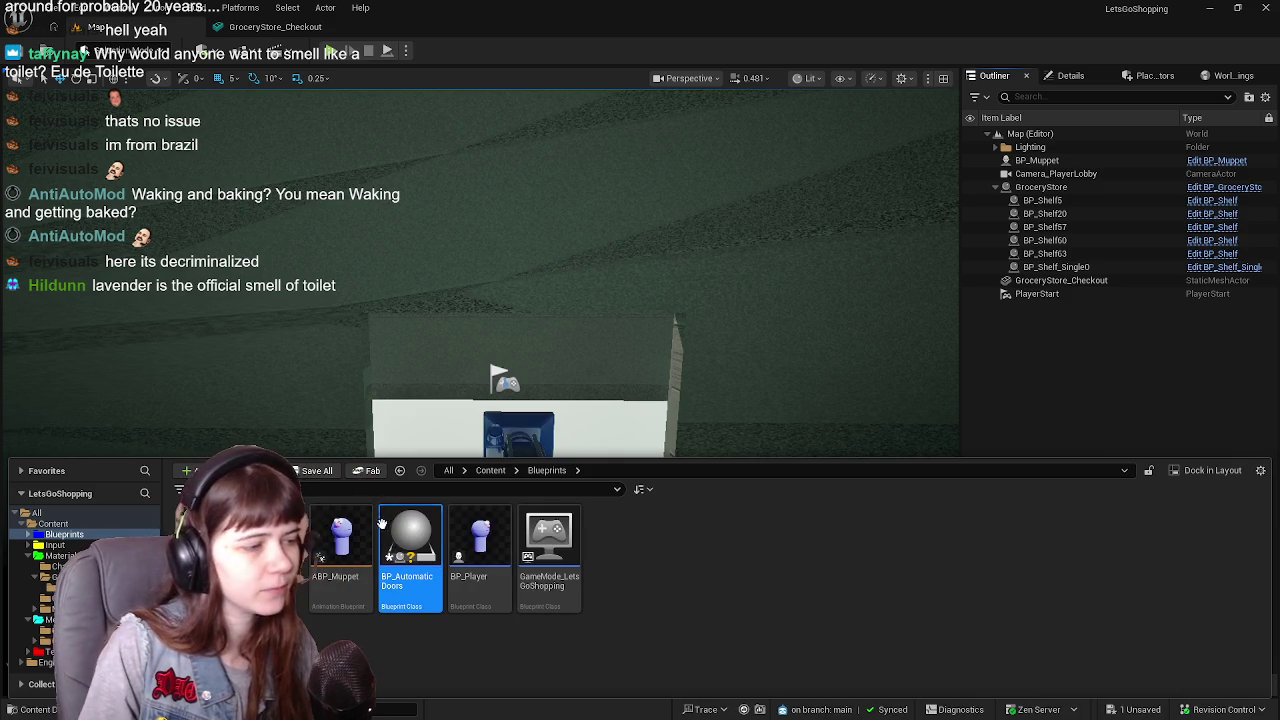
double_click(398, 524)
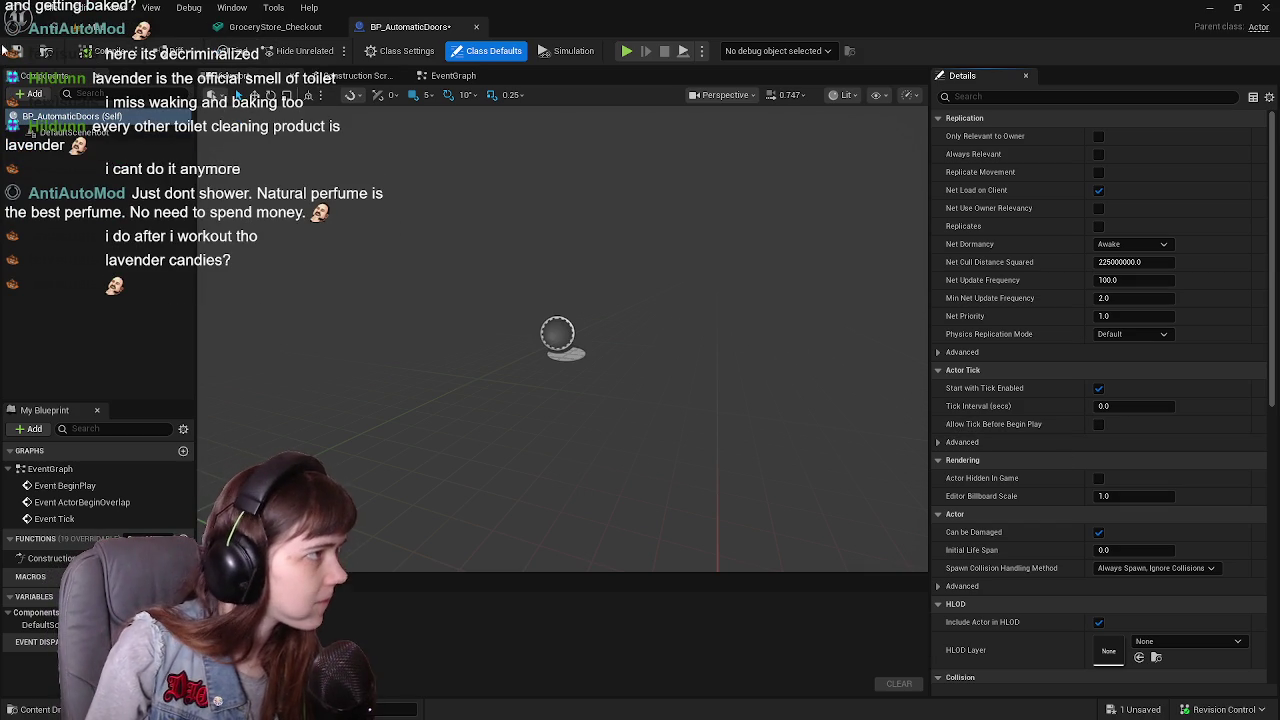
Save BP_AutomaticDoors and display its EventGraph with the default event nodes
left_click(15, 50)
left_click(453, 78)
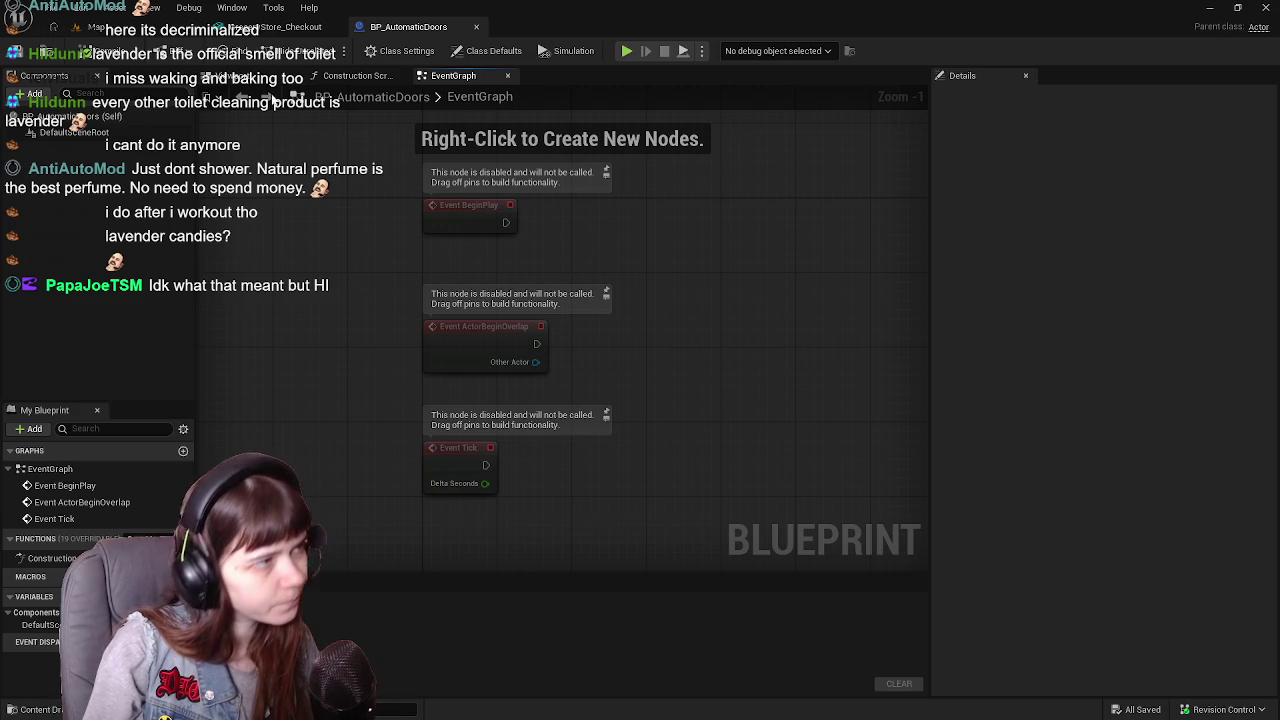
Add a Cube static mesh component to BP_AutomaticDoors and frame it in the viewport
left_click(255, 76)
left_click(131, 36)
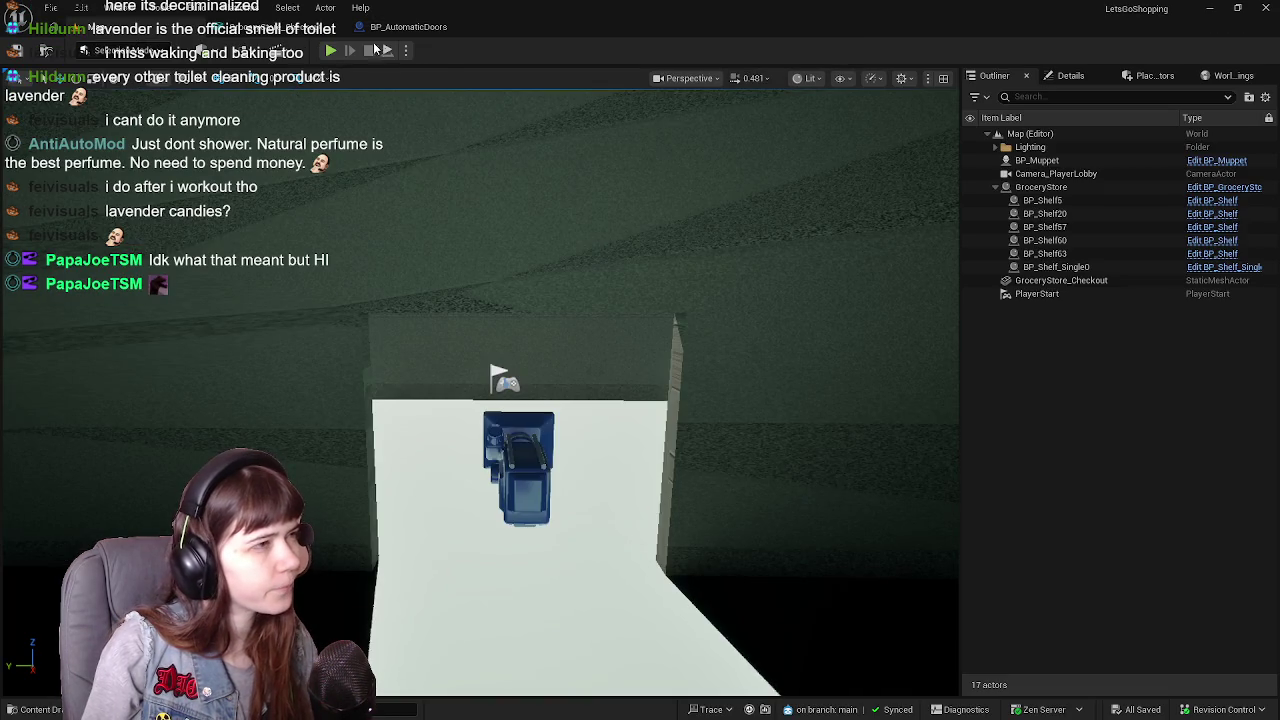
left_click(408, 27)
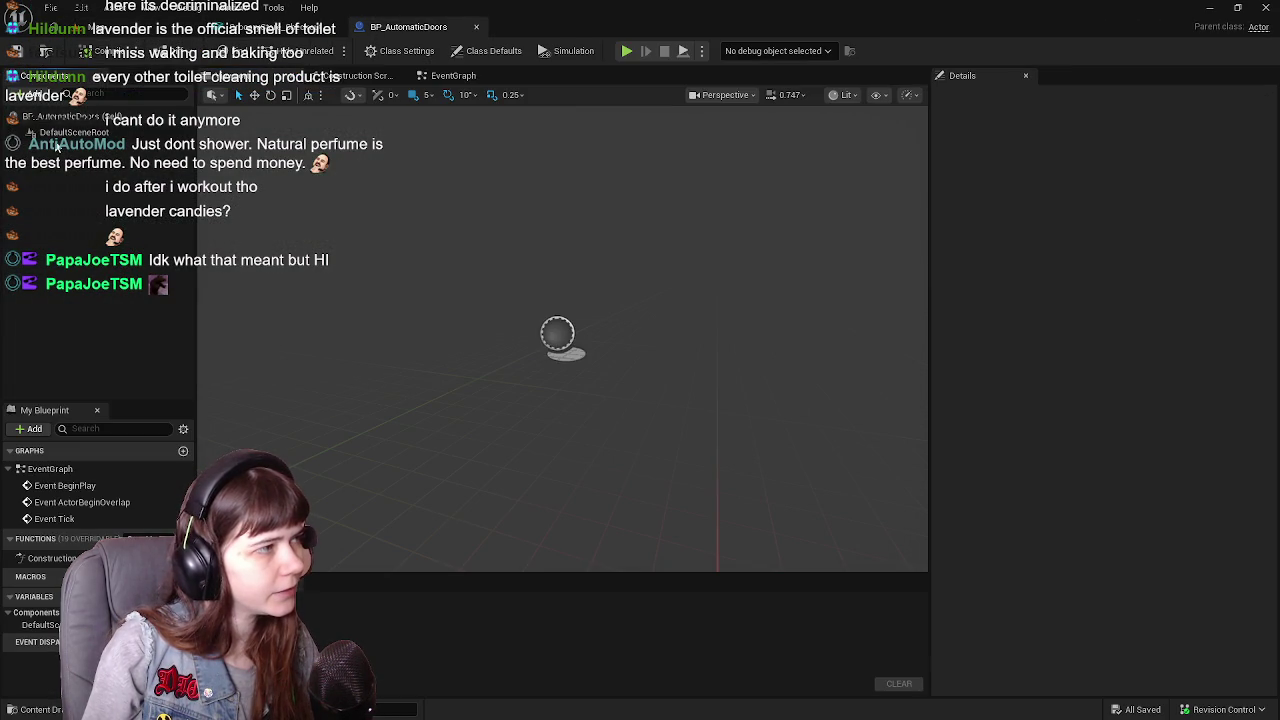
left_click(30, 95)
type("cube")
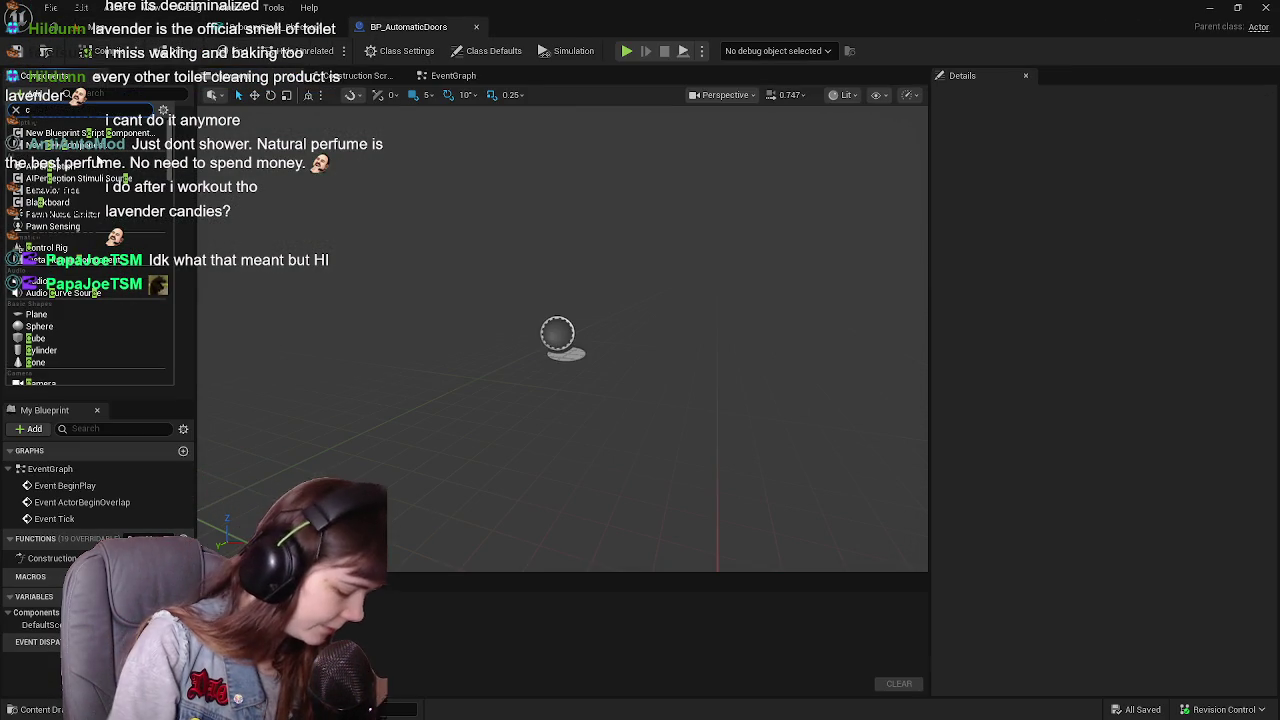
left_click(36, 132)
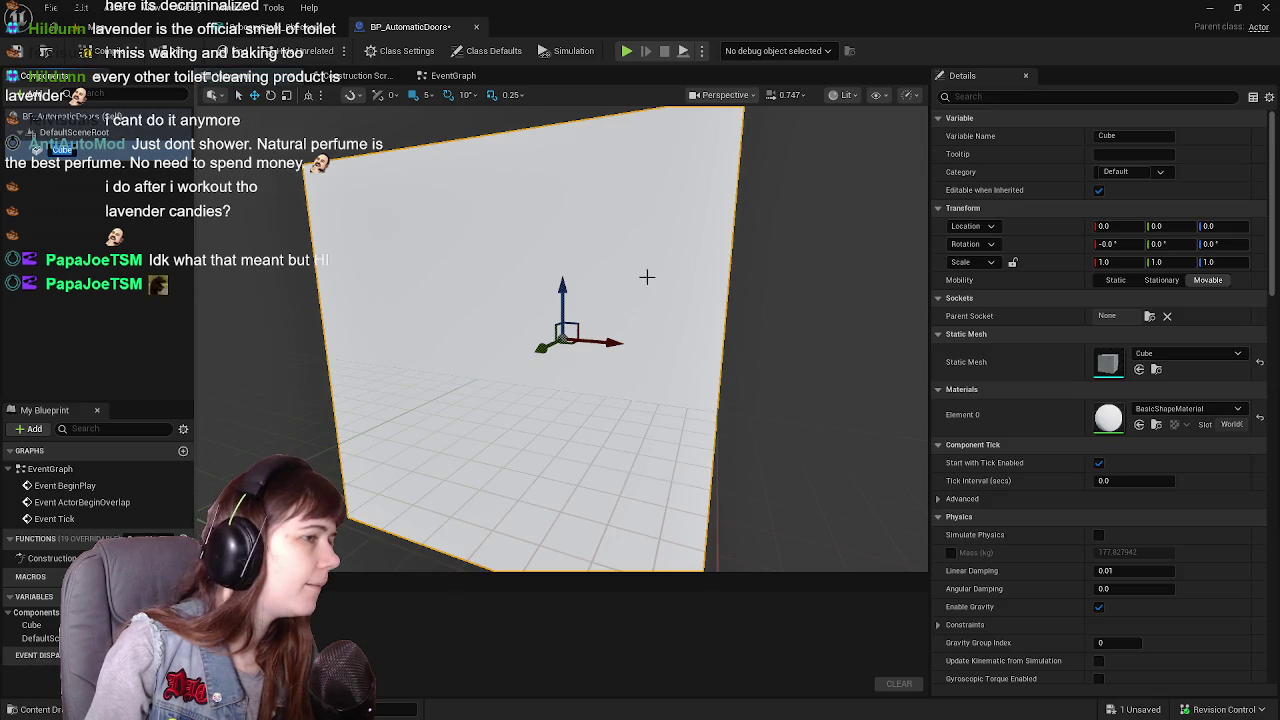
key("f")
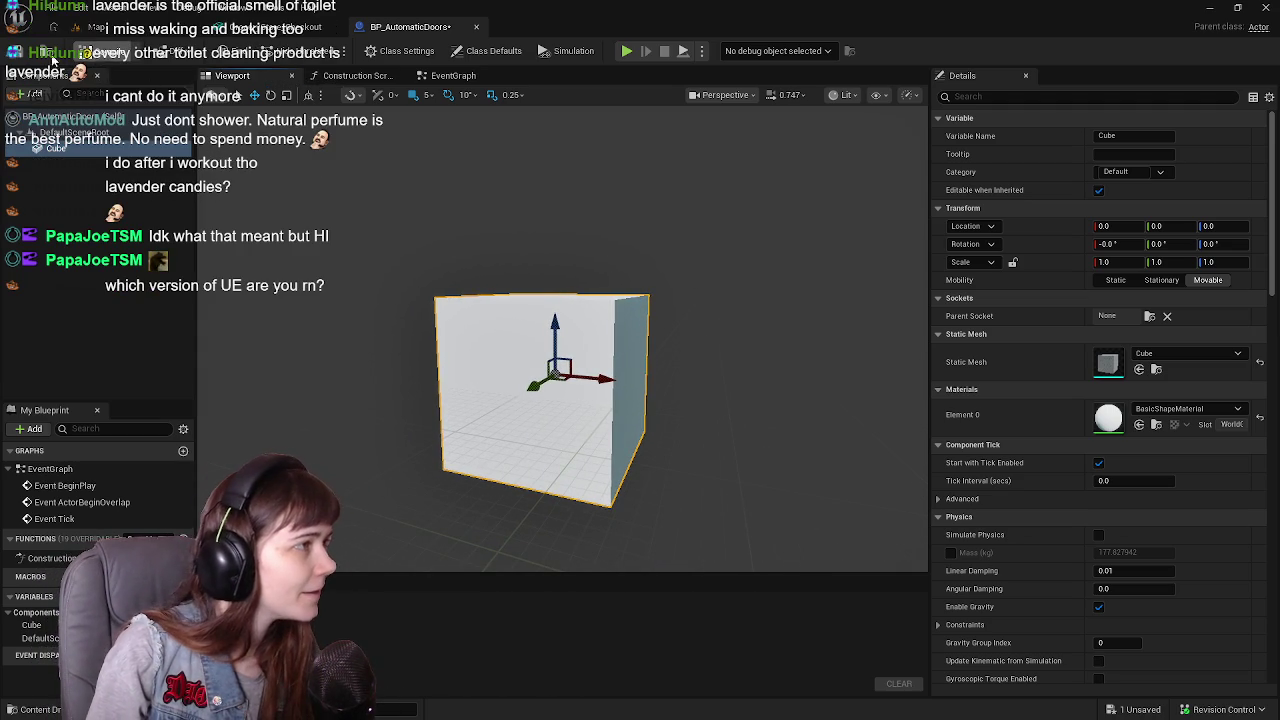
left_click(95, 30)
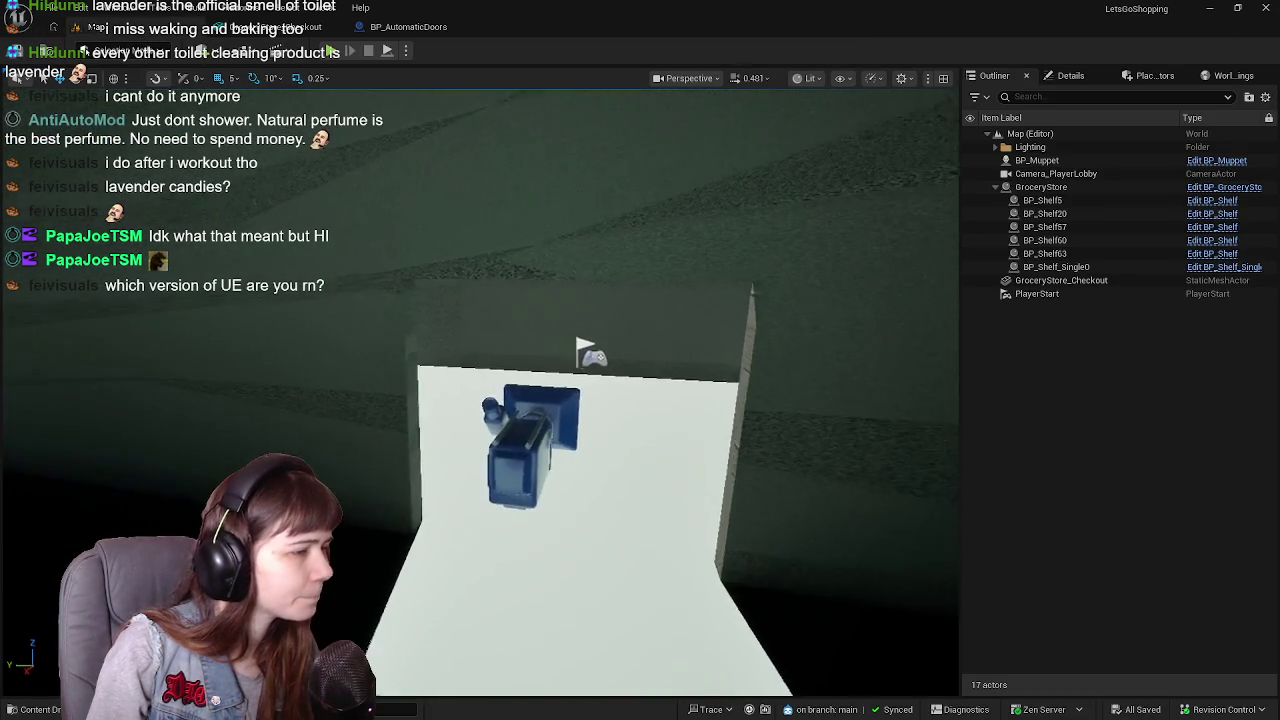
Place a BP_AutomaticDoors instance in the store doorway and open it for editing
key("ctrl+space")
mouse_move(409, 545)
left_mouse_down()
mouse_move(415, 470)
mouse_move(543, 429)
mouse_move(455, 462)
left_mouse_up()
scroll(480, 400, "up", 5)
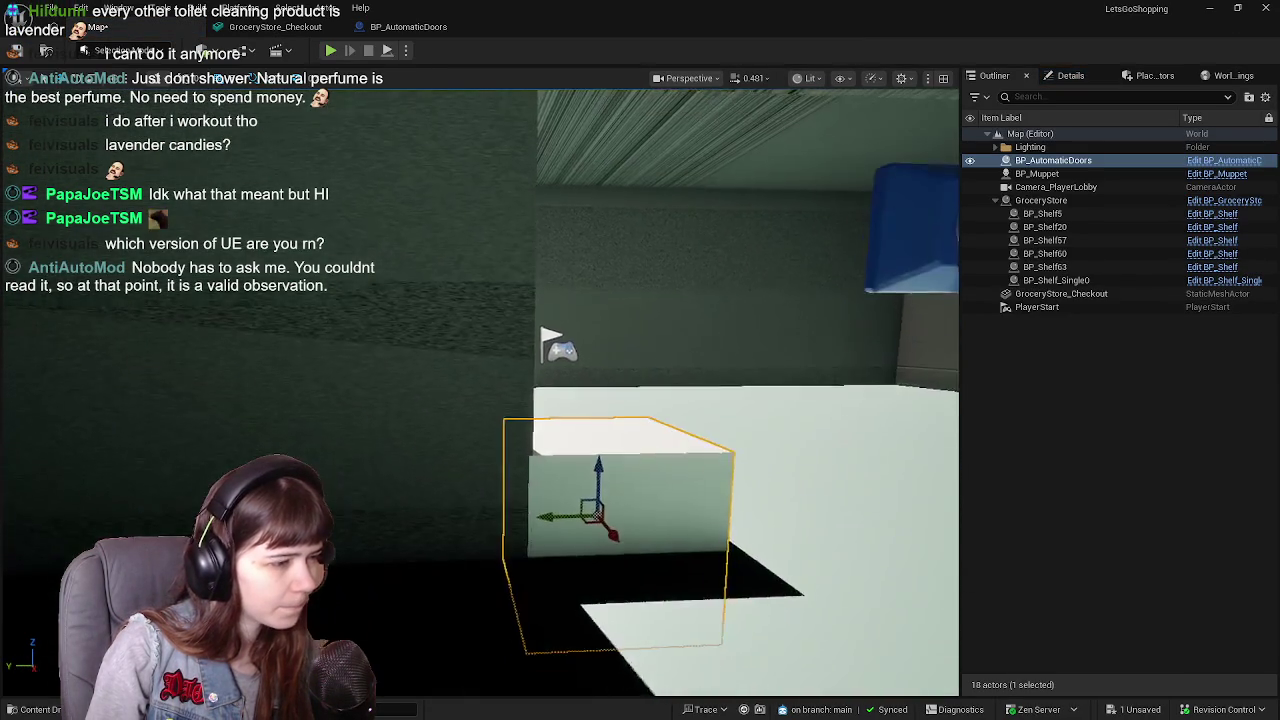
scroll(629, 481, "down", 5)
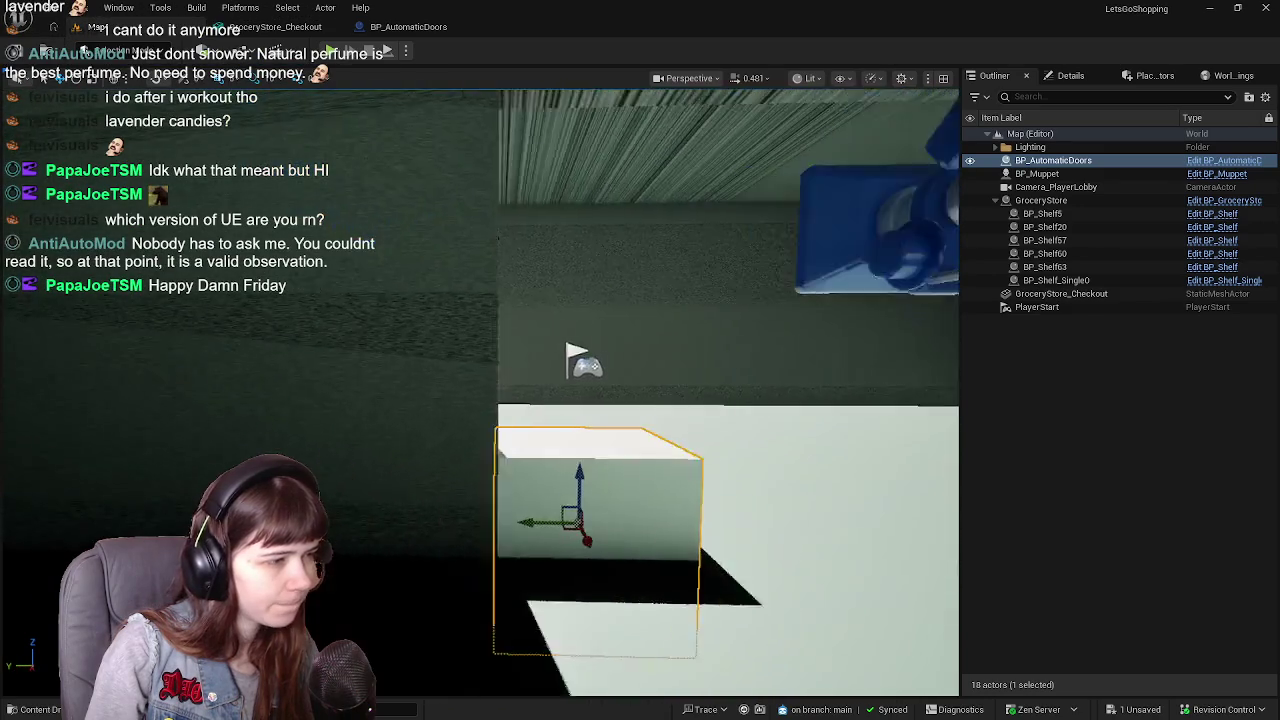
scroll(629, 481, "up", 1)
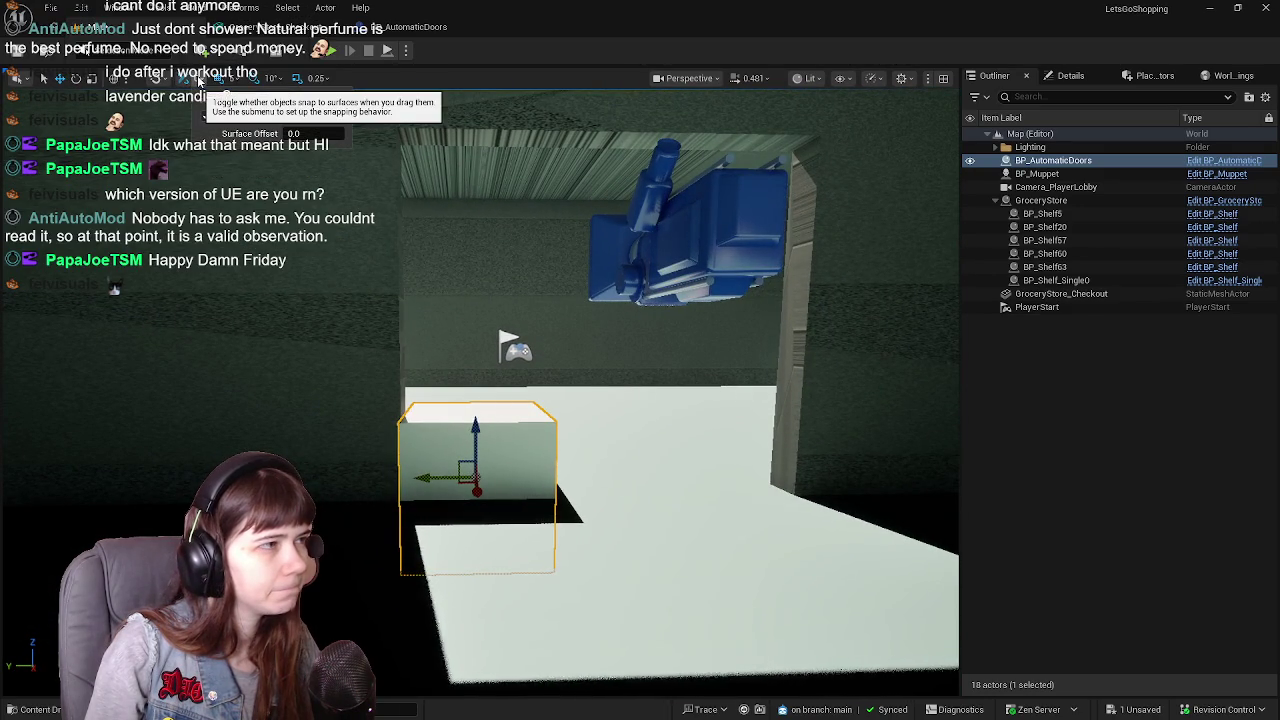
mouse_move(520, 325)
left_mouse_down()
mouse_move(523, 306)
mouse_move(517, 376)
left_mouse_up()
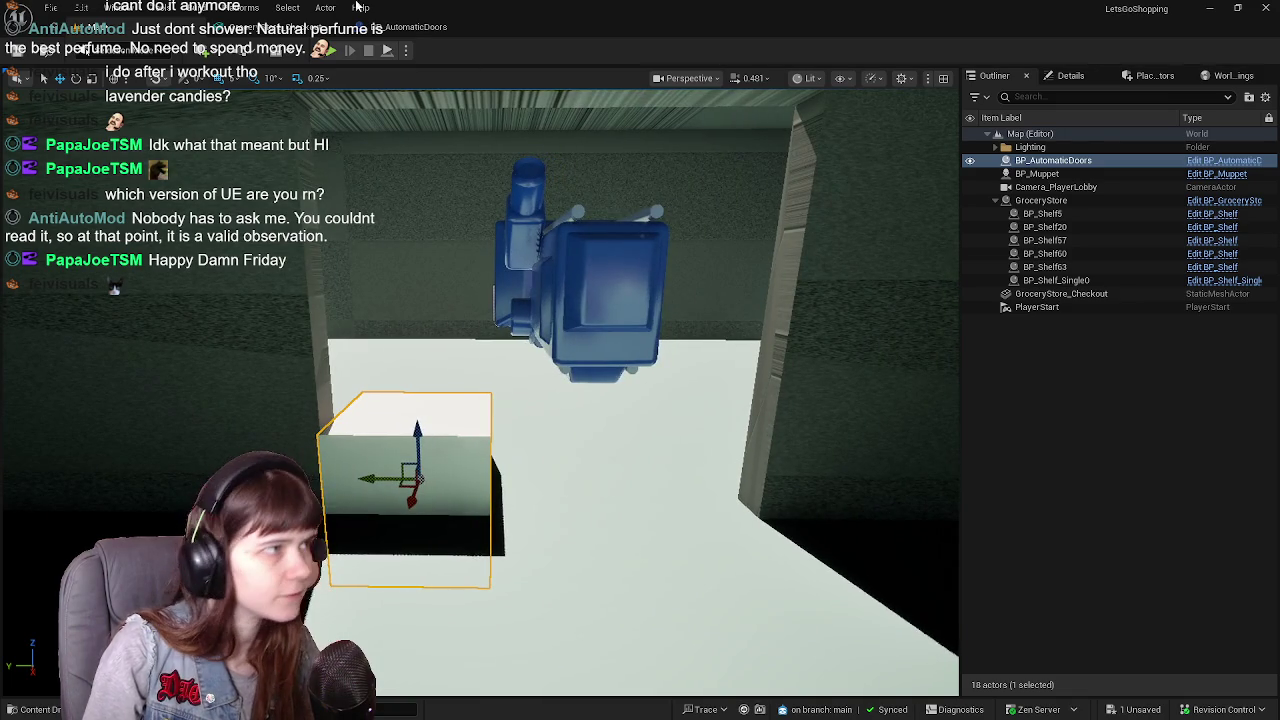
key("ctrl+e")
left_click(15, 52)
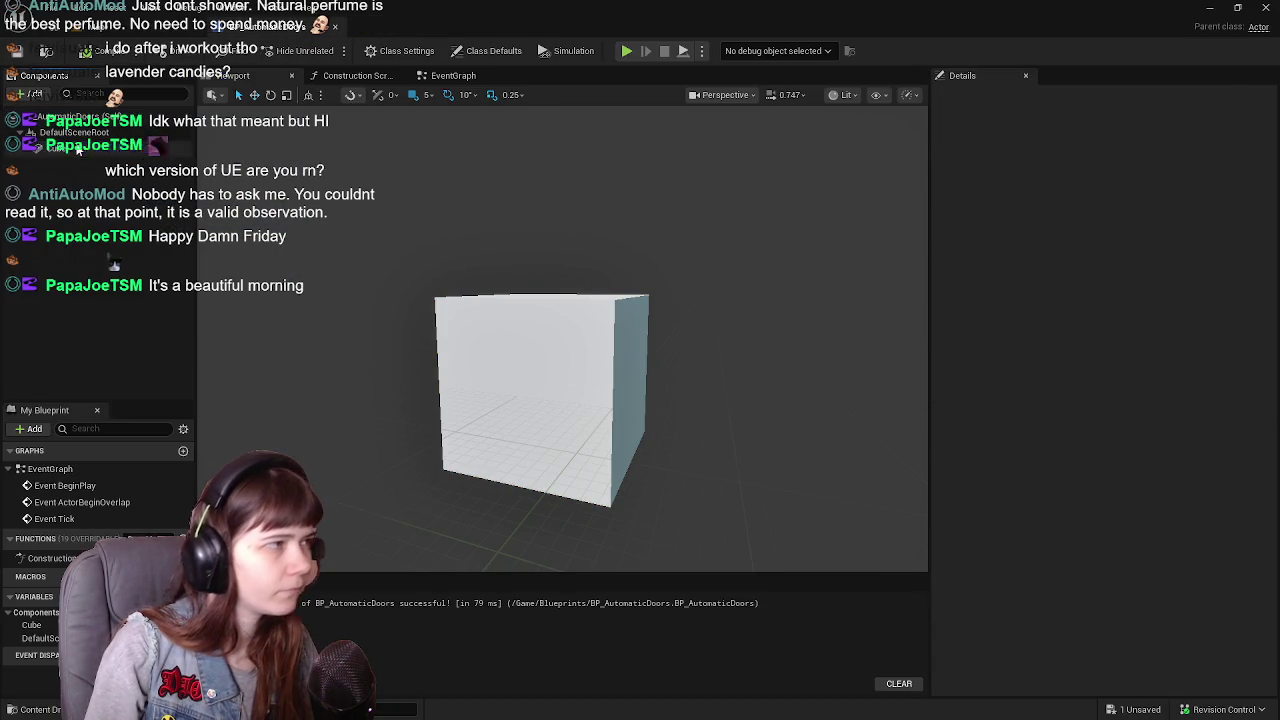
Delete the placeholder Cube from BP_AutomaticDoors, then minimise Unreal and launch Blender
left_click(471, 354)
key("Delete")
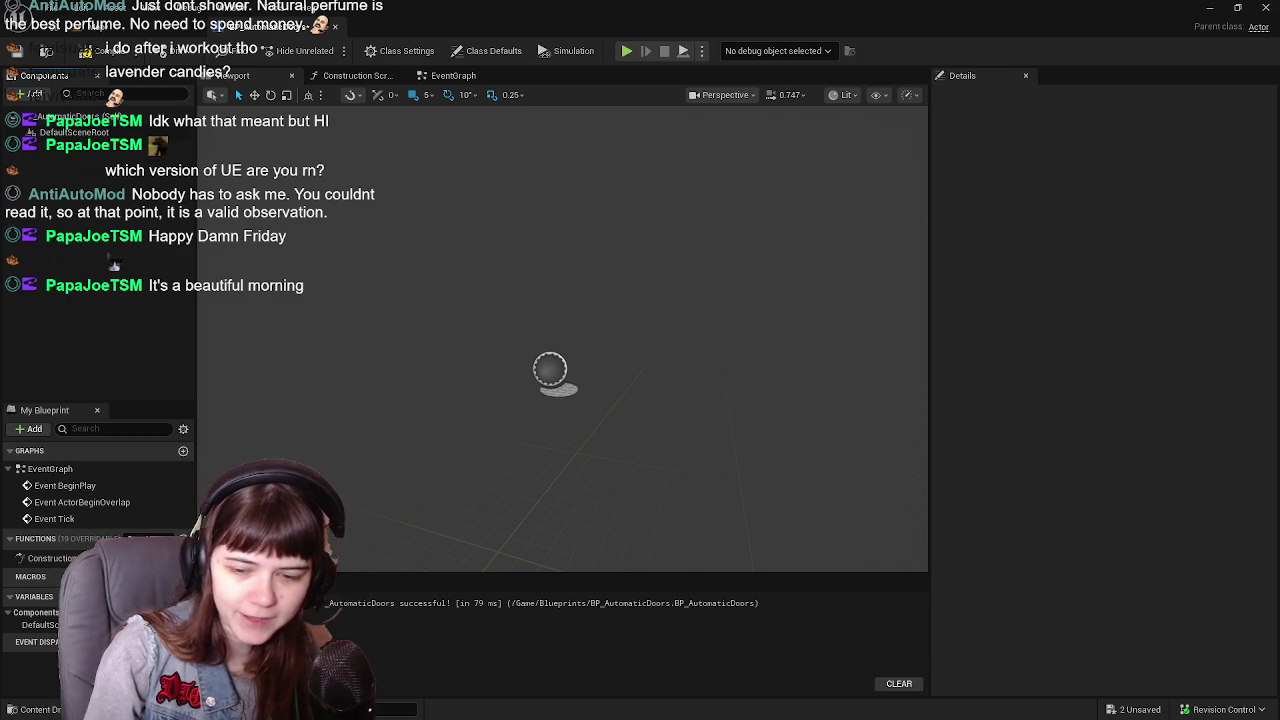
left_click(1209, 7)
double_click(1096, 655)
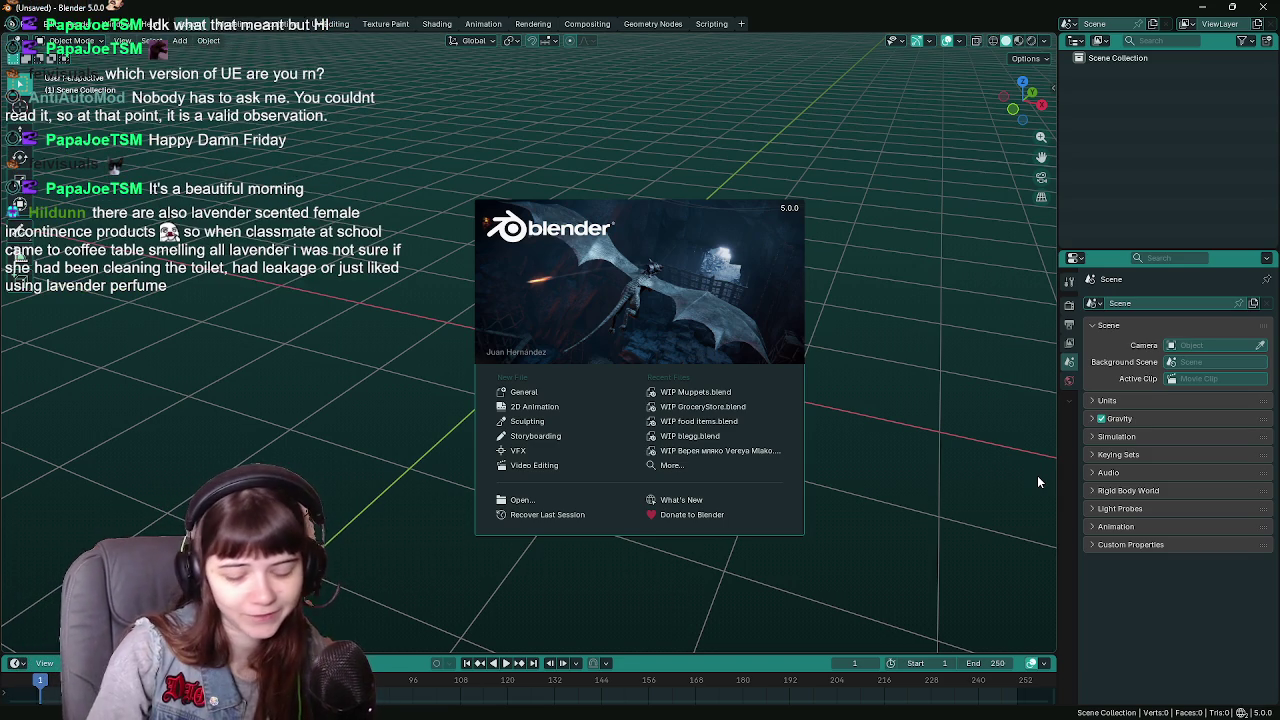
Open WIP GroceryStore.blend from Blender's Recent Files list
left_click(712, 407)
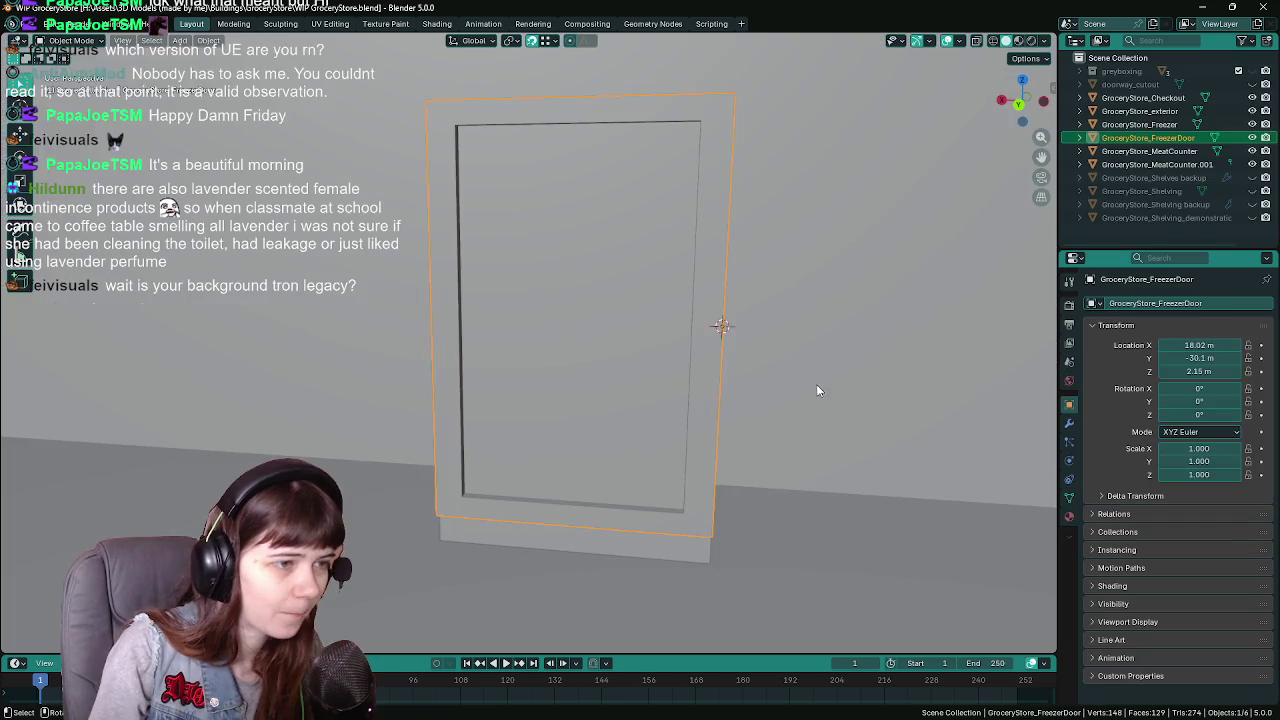
Select GroceryStore_exterior, enter Edit Mode and zoom in on the doorway frame
scroll(812, 336, "down", 5)
mouse_move(679, 320)
left_mouse_down()
mouse_move(728, 294)
mouse_move(960, 283)
mouse_move(914, 248)
left_mouse_up()
left_click(915, 248)
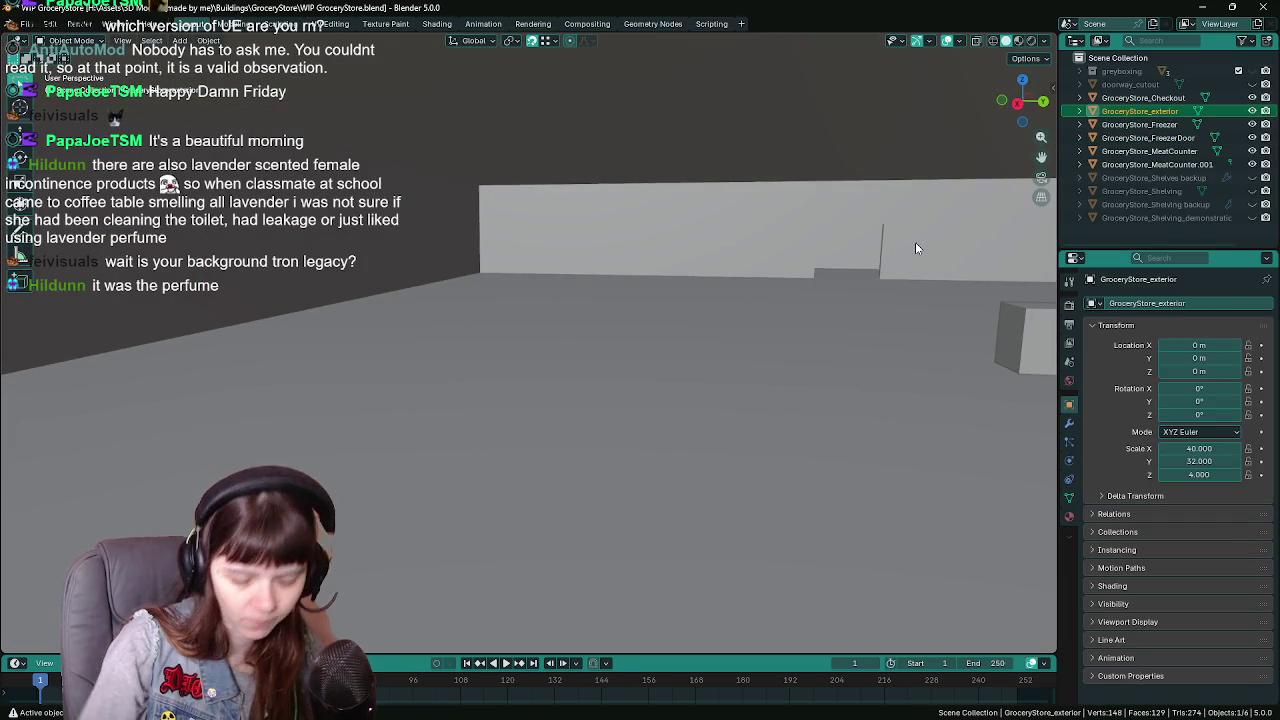
key("KP_Divide")
key("Tab")
scroll(603, 350, "up", 5)
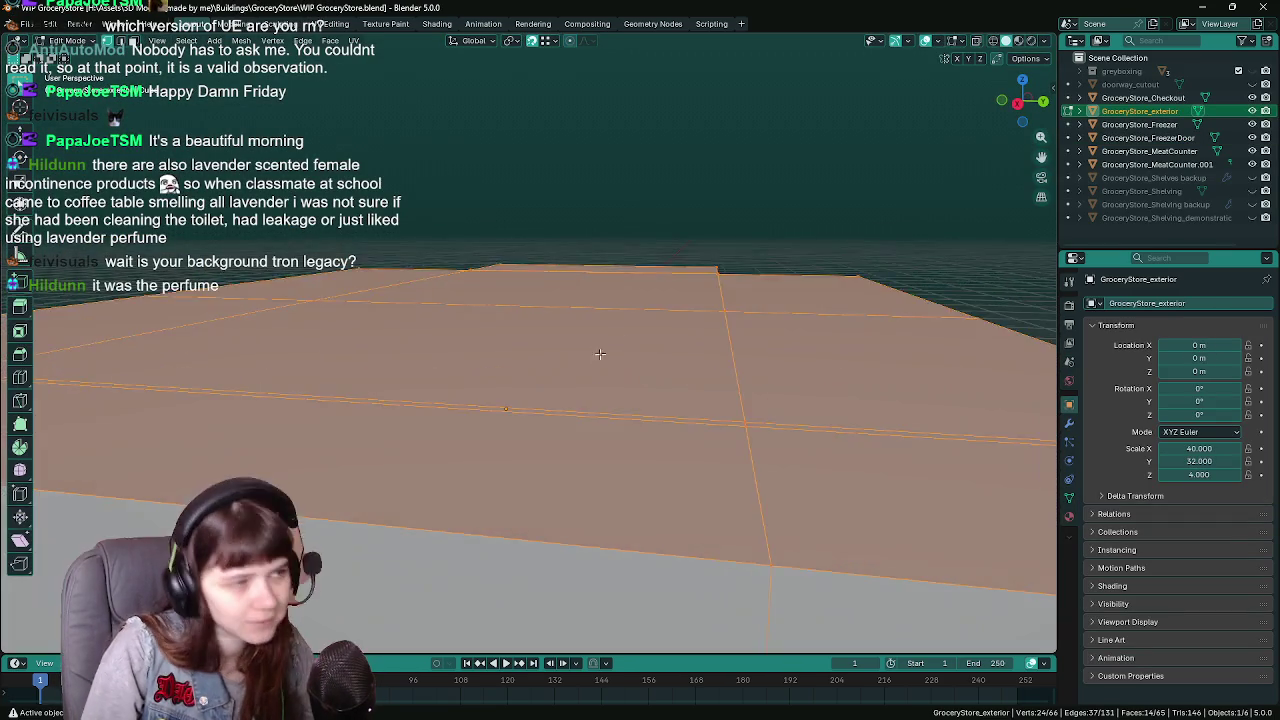
key("KP_Divide")
left_click(613, 377)
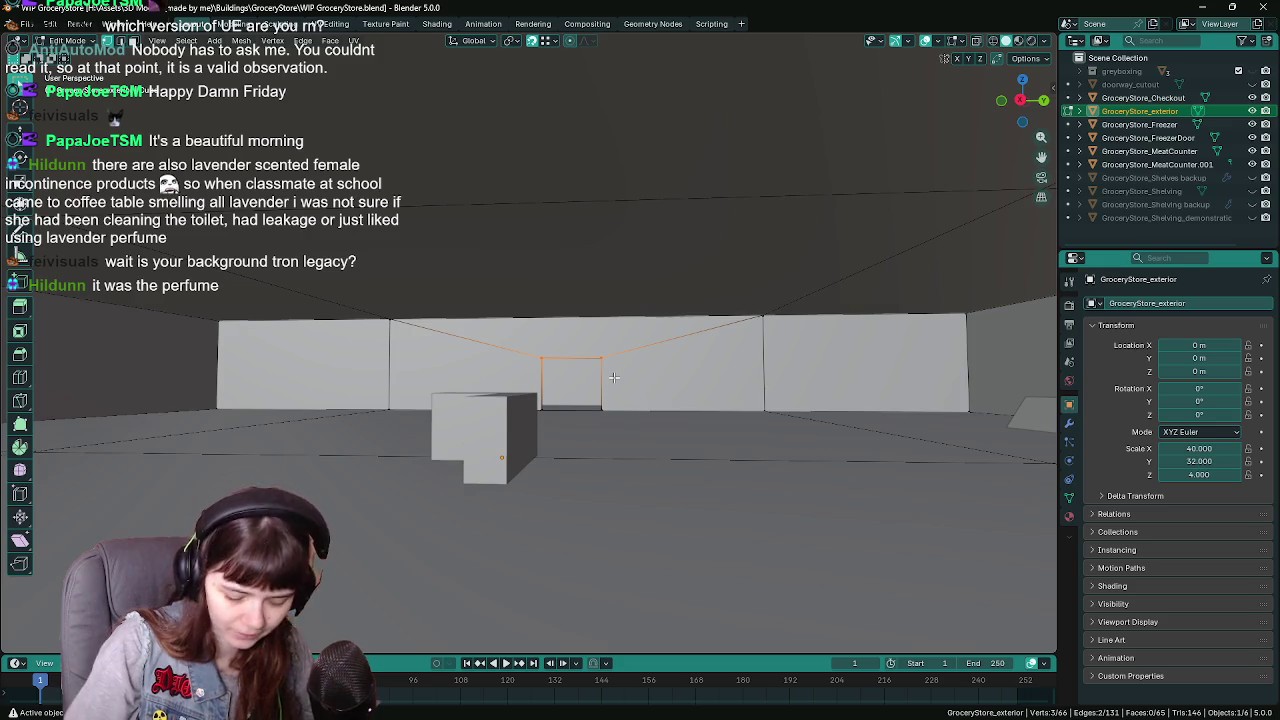
key("KP_Decimal")
mouse_move(609, 374)
left_mouse_down()
mouse_move(529, 417)
mouse_move(537, 237)
mouse_move(528, 283)
mouse_move(471, 236)
left_mouse_up()
Separate the left jamb, top beam, right jamb and sill faces by selection
key("3")
left_click(341, 146)
left_click(450, 117, "shift")
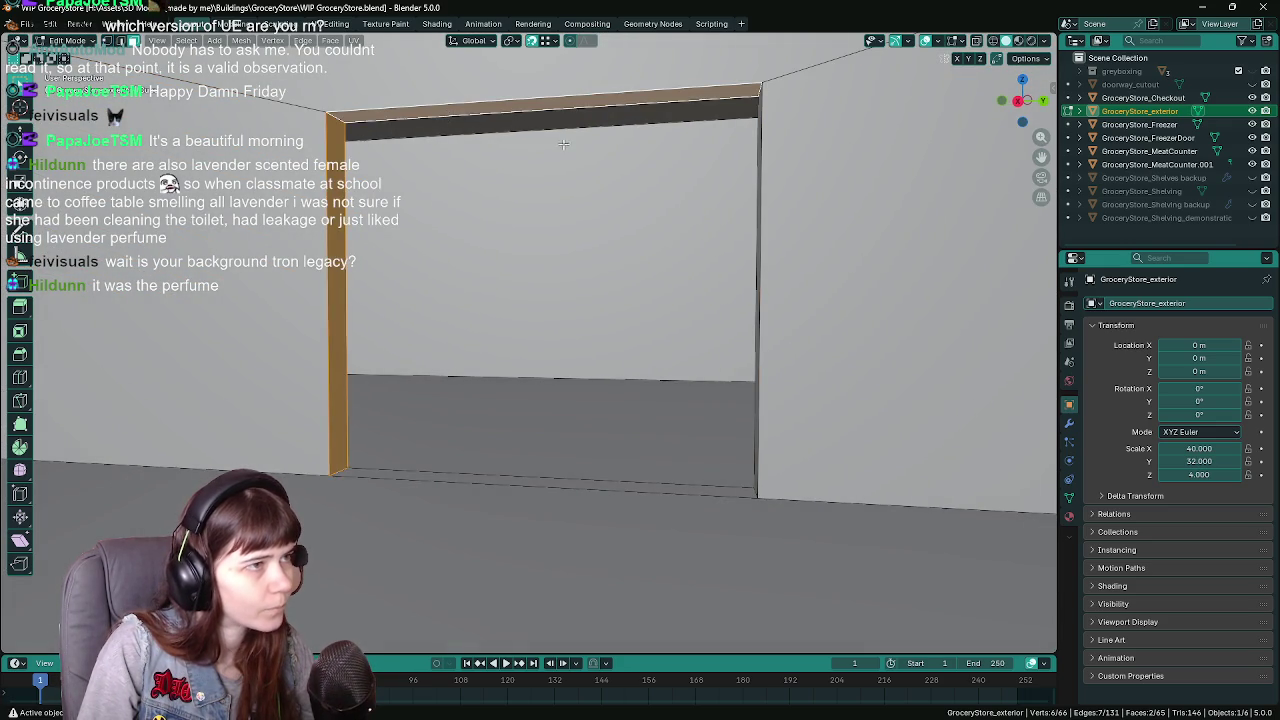
left_click_drag(541, 138, 694, 171)
left_click(725, 201, "shift")
left_click(634, 466, "shift")
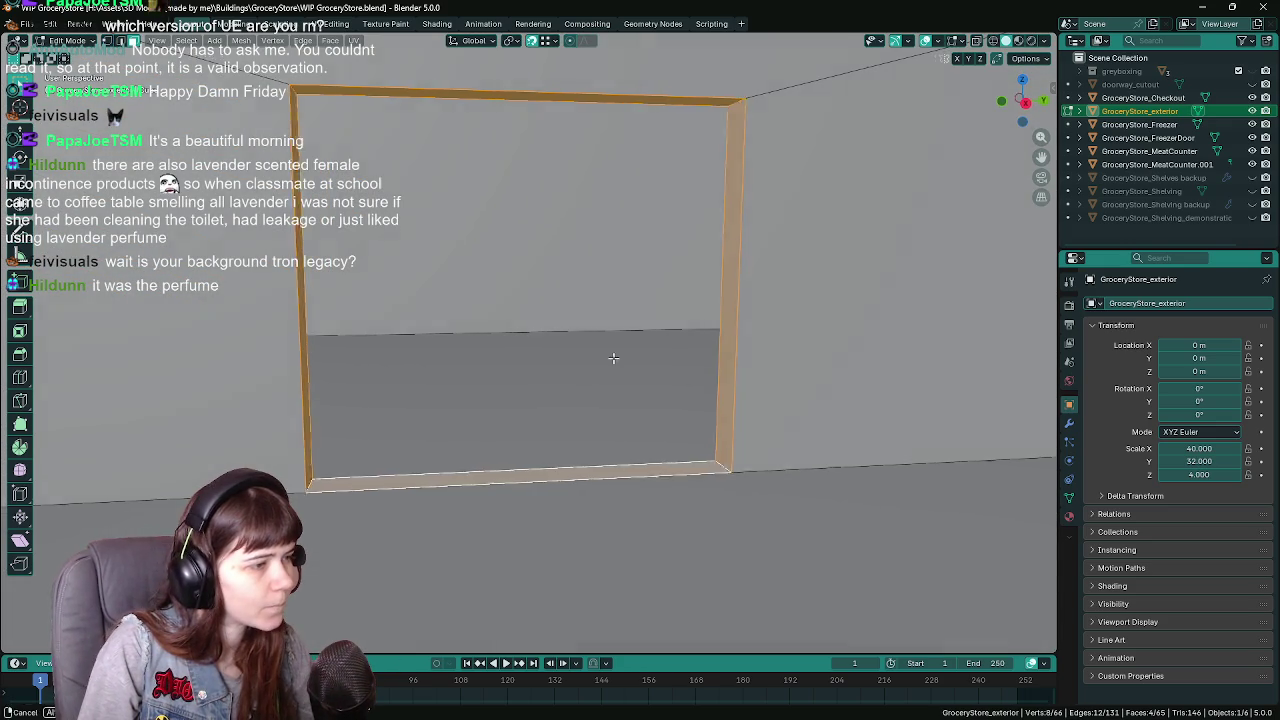
left_click_drag(627, 359, 600, 303)
key("p")
left_click(594, 304)
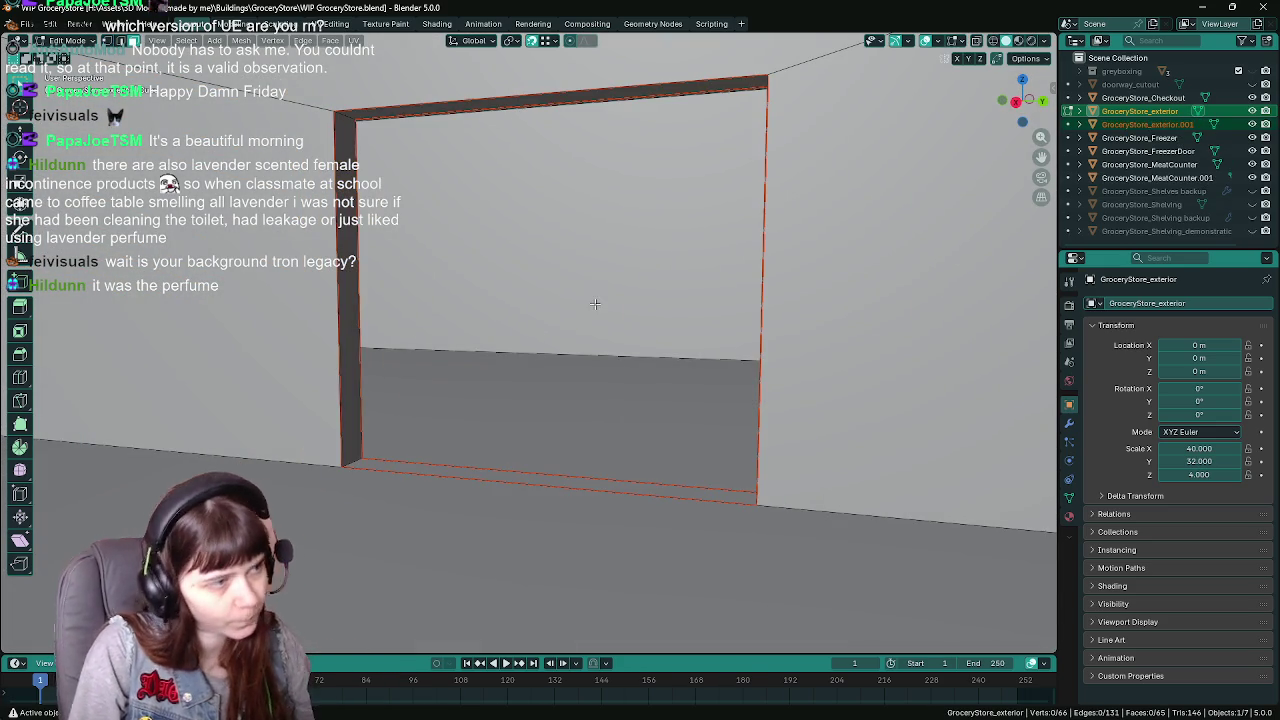
Select the separated frame object, save, and apply its scale to 1.000
key("Tab")
left_click(1147, 124)
left_click_drag(711, 283, 580, 299)
key("ctrl+s")
key("ctrl+a")
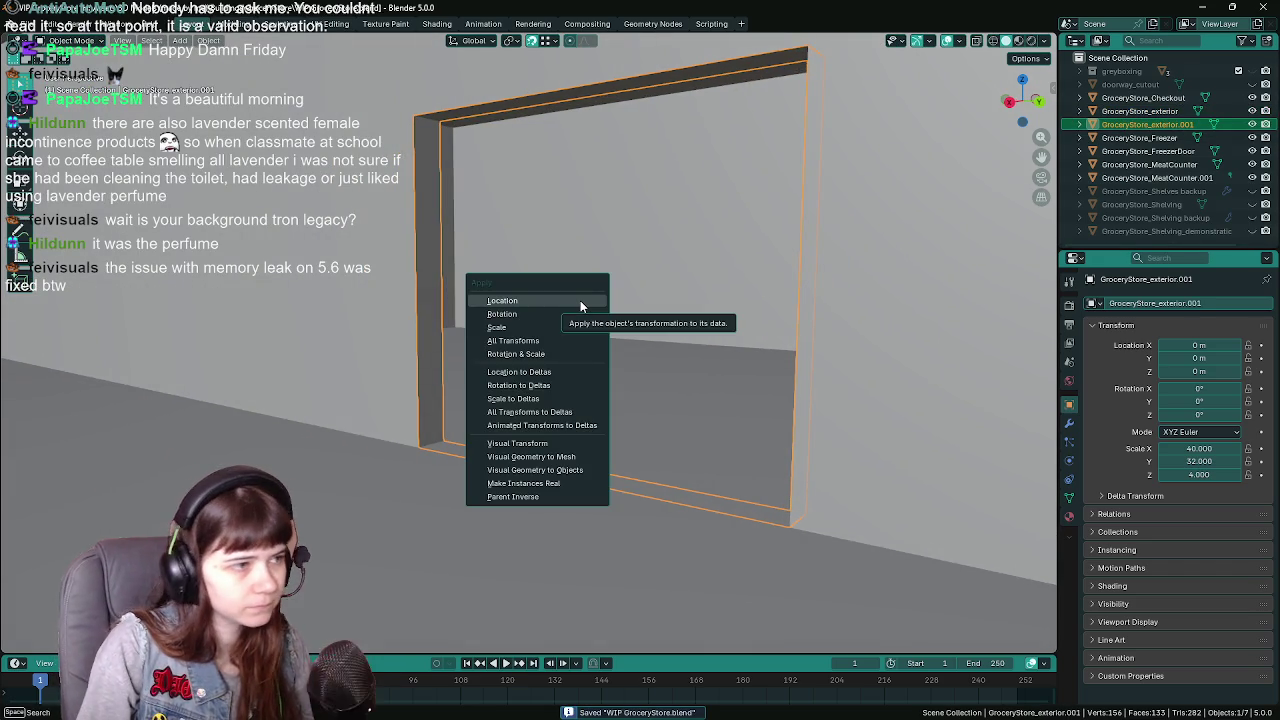
left_click(533, 329)
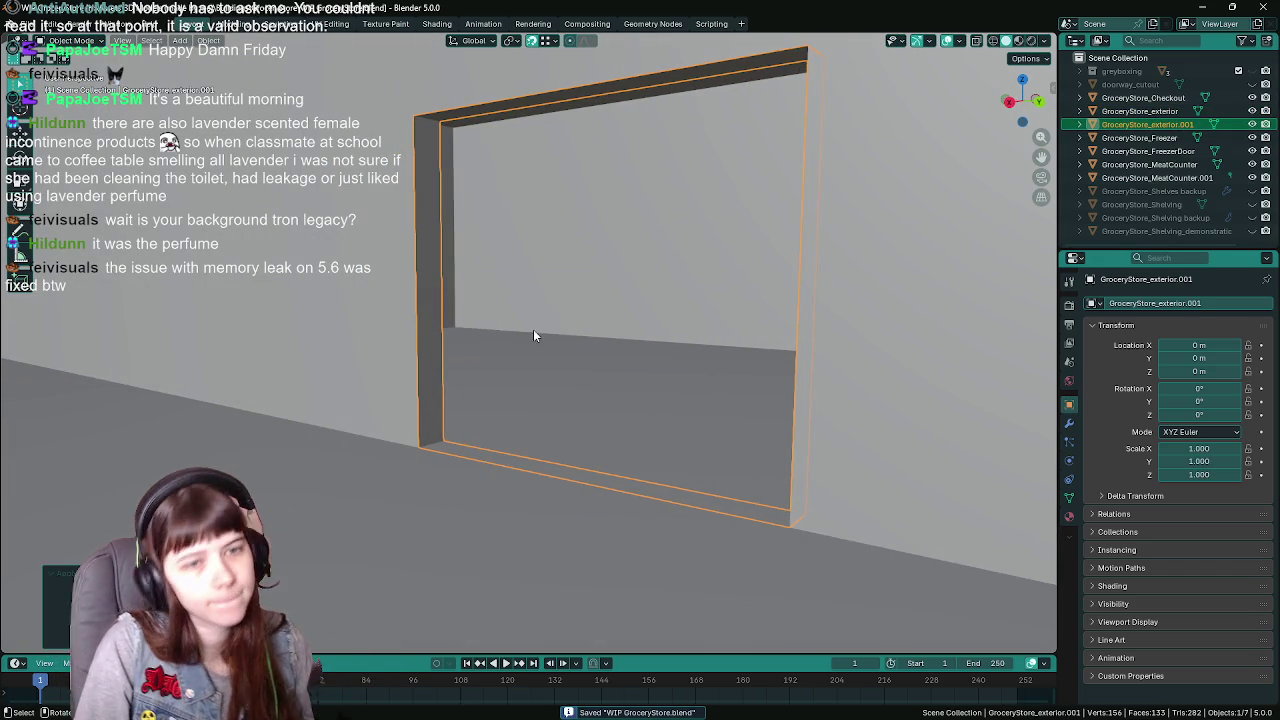
Fill the frame's inner opening edge loop with a new face
key("Tab")
left_click_drag(526, 309, 500, 268)
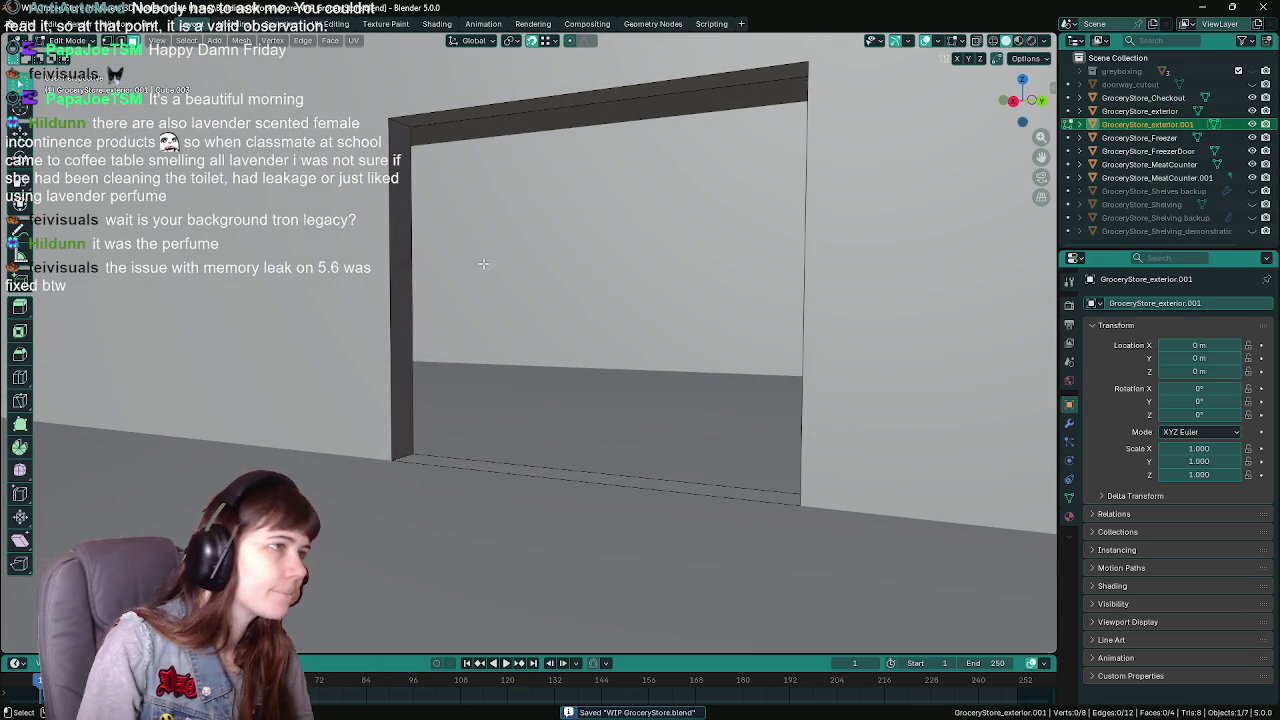
left_click(494, 115, "alt")
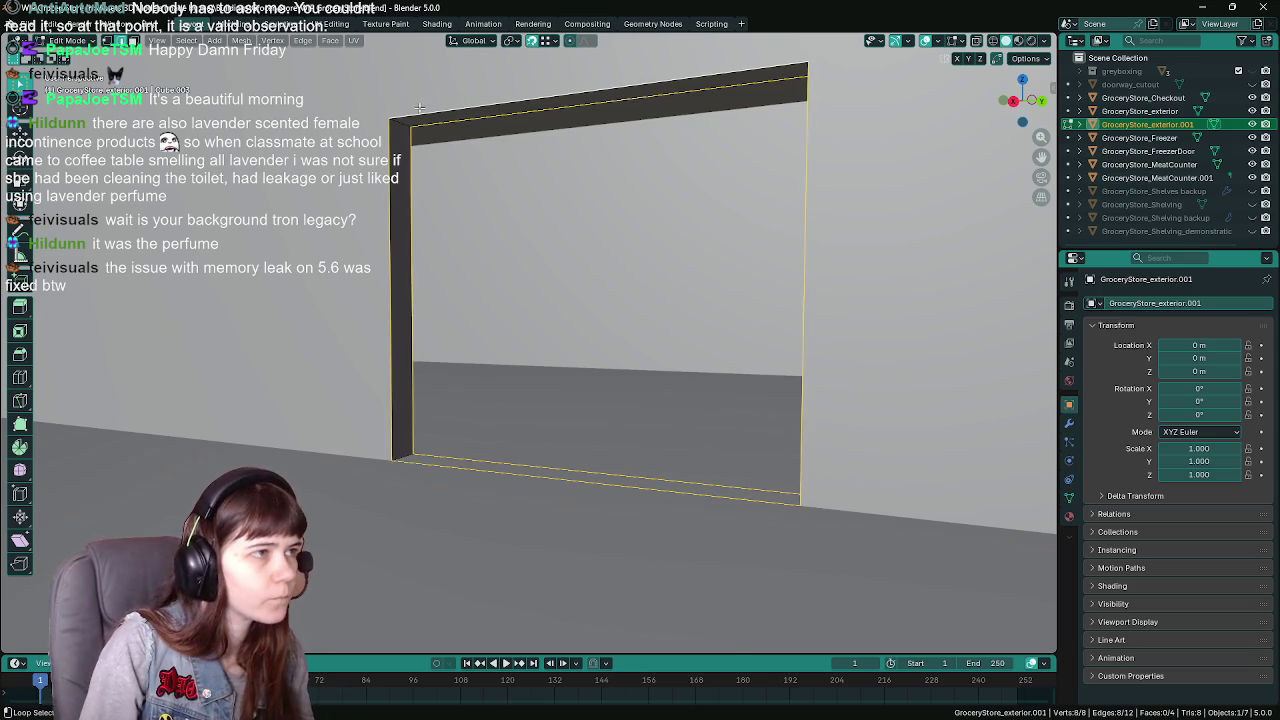
key("f")
mouse_move(419, 107)
left_mouse_down()
mouse_move(517, 237)
mouse_move(494, 263)
left_mouse_up()
Rename the frame object GroceryStore_AutomaticDoors and save WIP GroceryStore.blend
key("ctrl+s")
key("Tab")
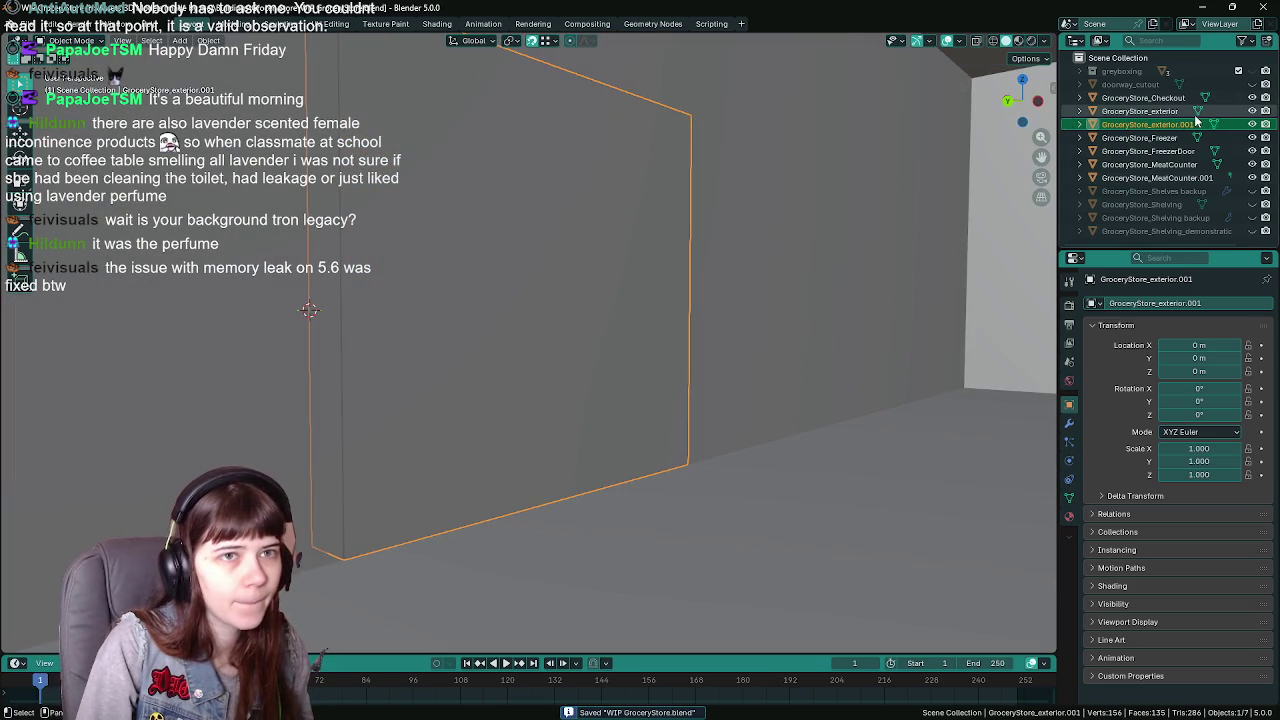
double_click(1208, 122)
type("AutomaticDoors")
key("Return")
key("ctrl+s")
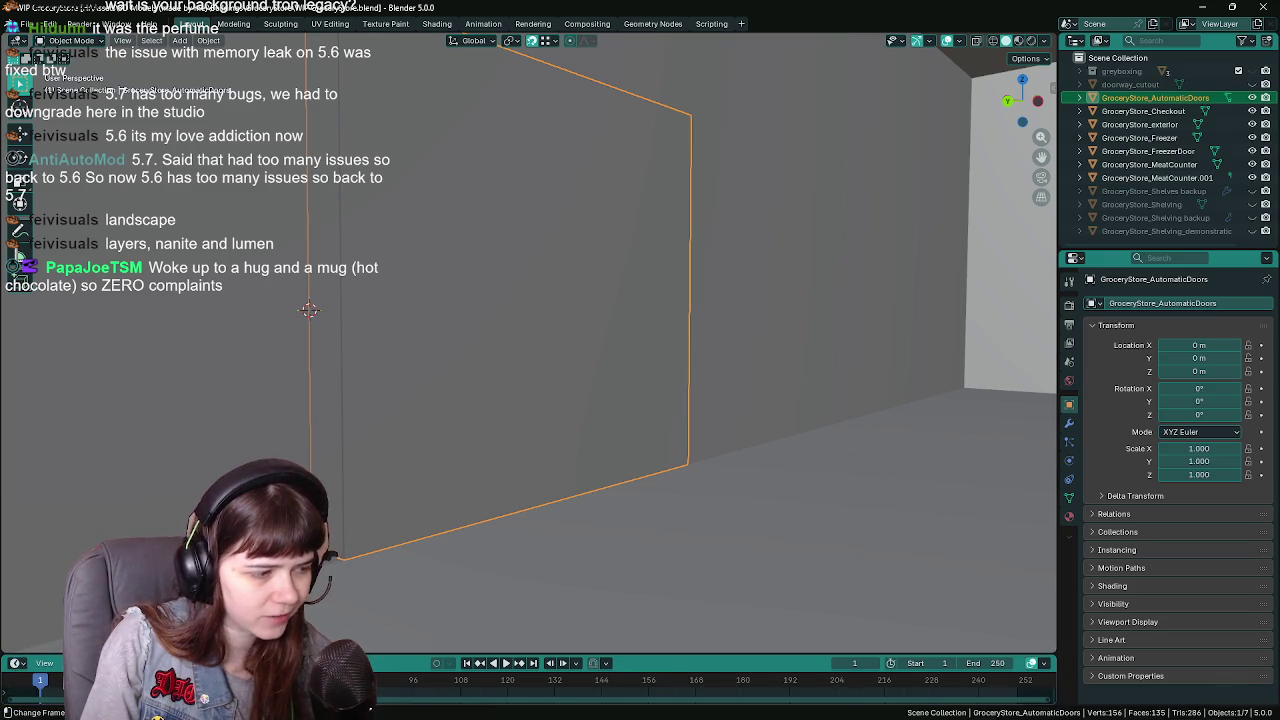
left_click(403, 704)
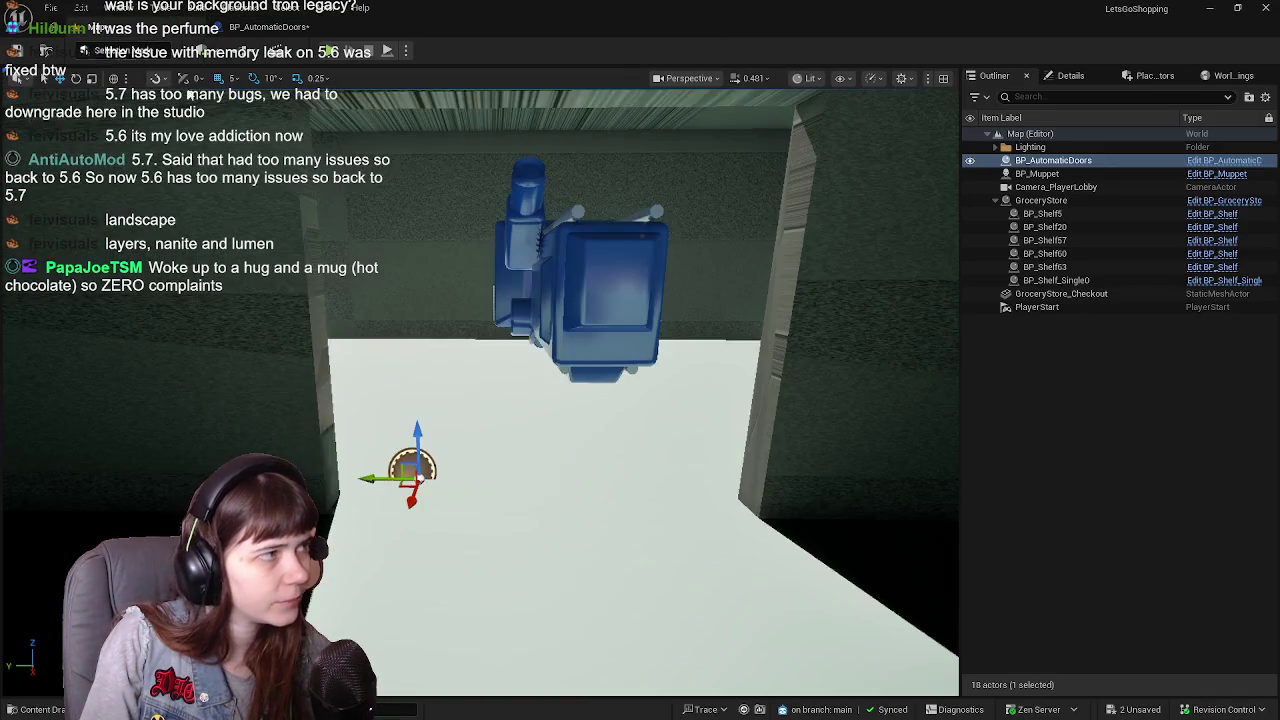
Re-angle the view near the doorway, save the level, and open the BP_AutomaticDoors blueprint
mouse_move(560, 450)
left_mouse_down()
mouse_move(480, 440)
mouse_move(600, 420)
mouse_move(714, 363)
left_mouse_up()
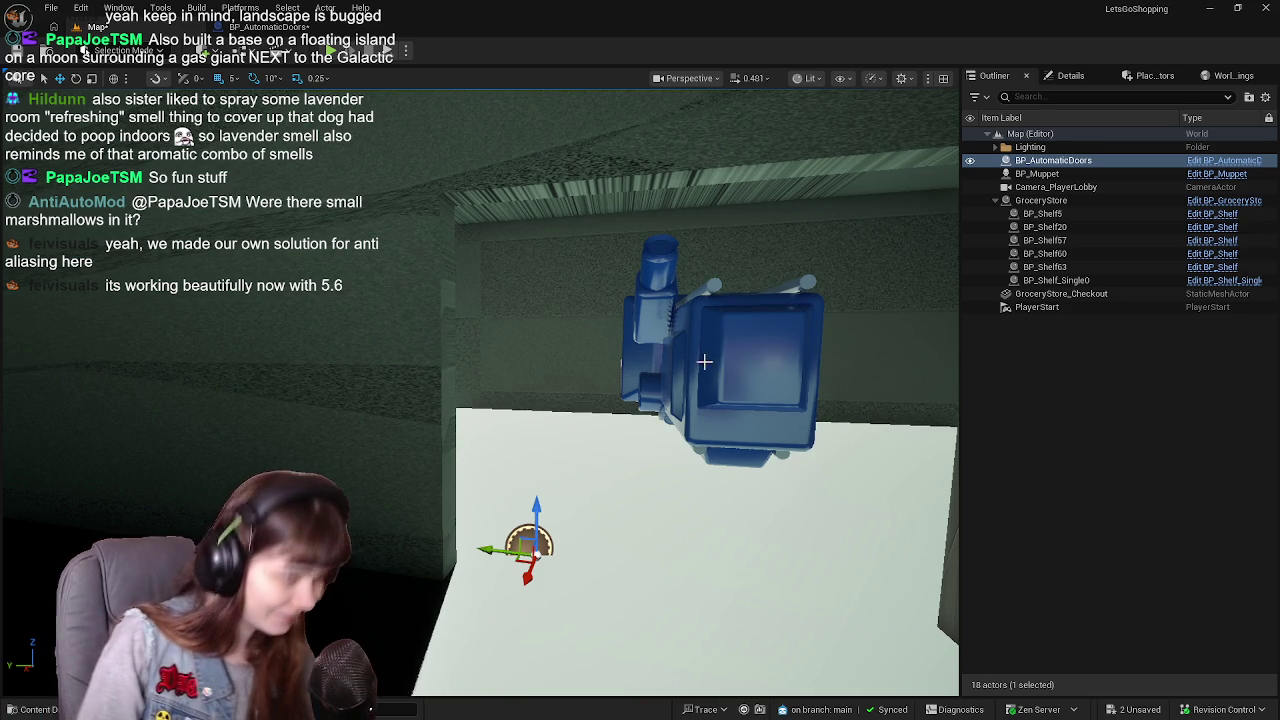
left_click_drag(806, 498, 694, 491)
key("ctrl+s")
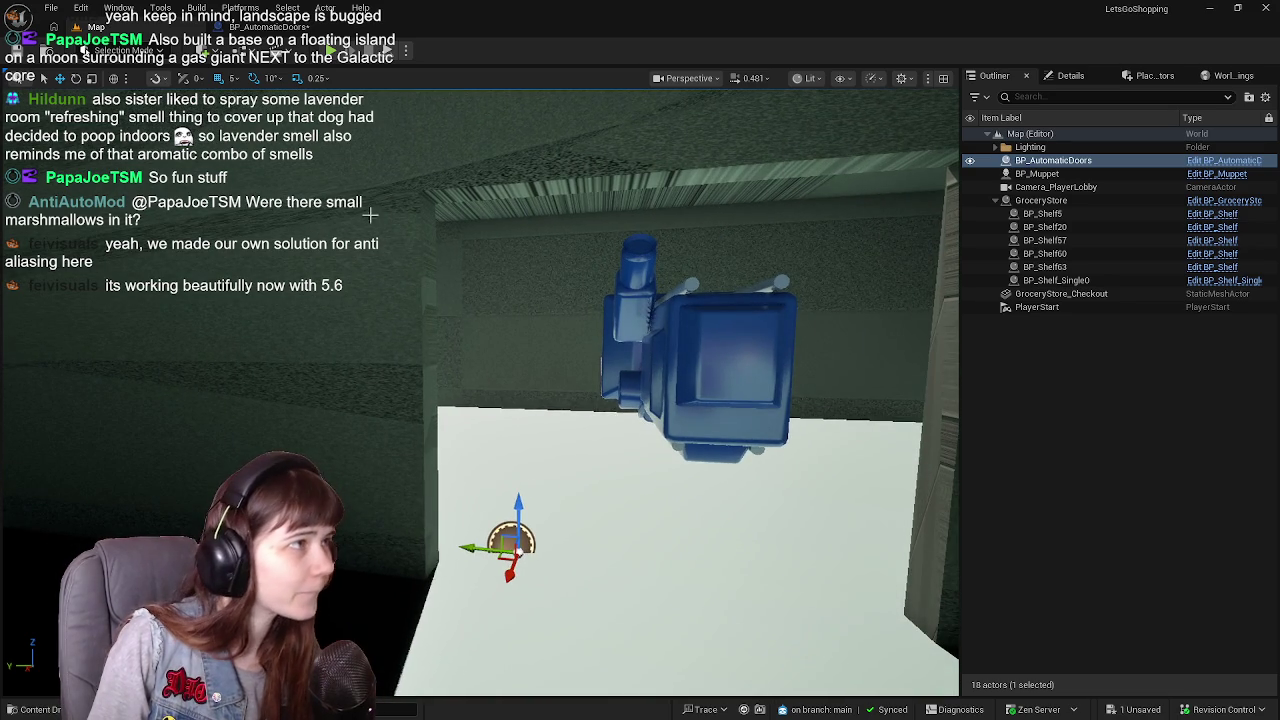
key("ctrl+e")
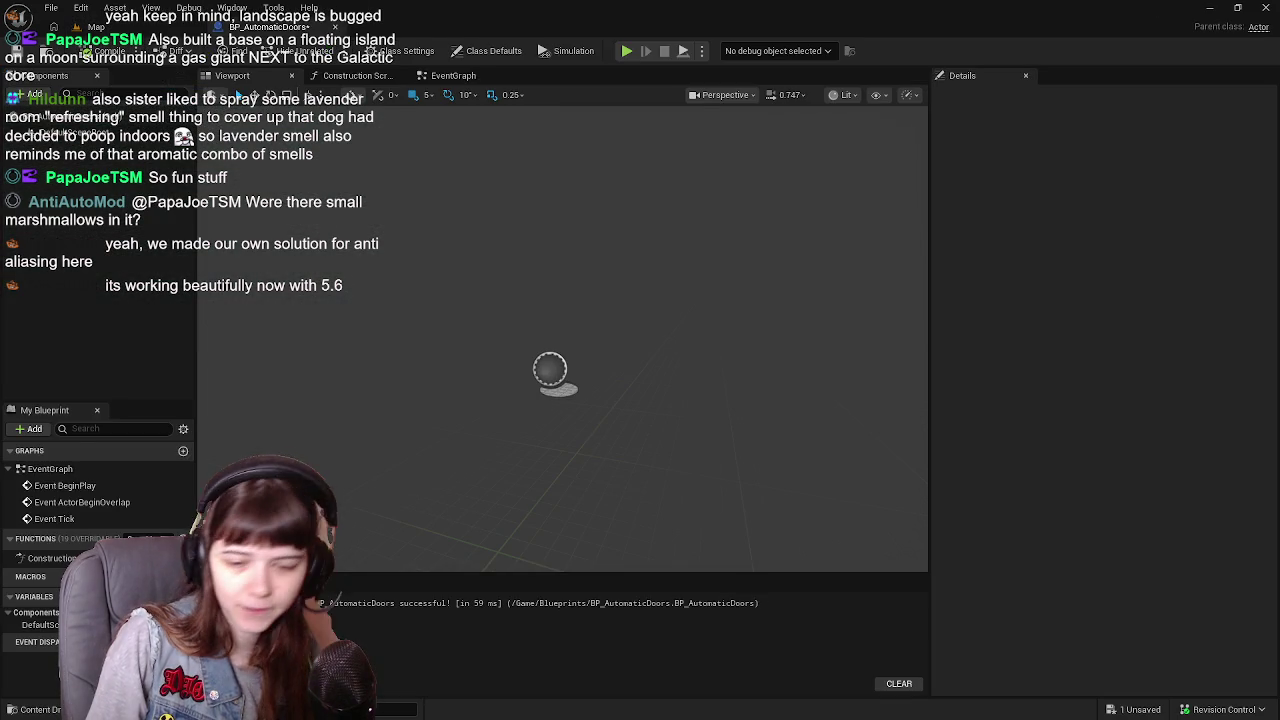
Return to Blender and close in on the edge of the door frame
key("alt+Tab")
scroll(624, 452, "up", 3)
mouse_move(449, 471)
left_mouse_down()
mouse_move(560, 443)
mouse_move(566, 457)
left_mouse_up()
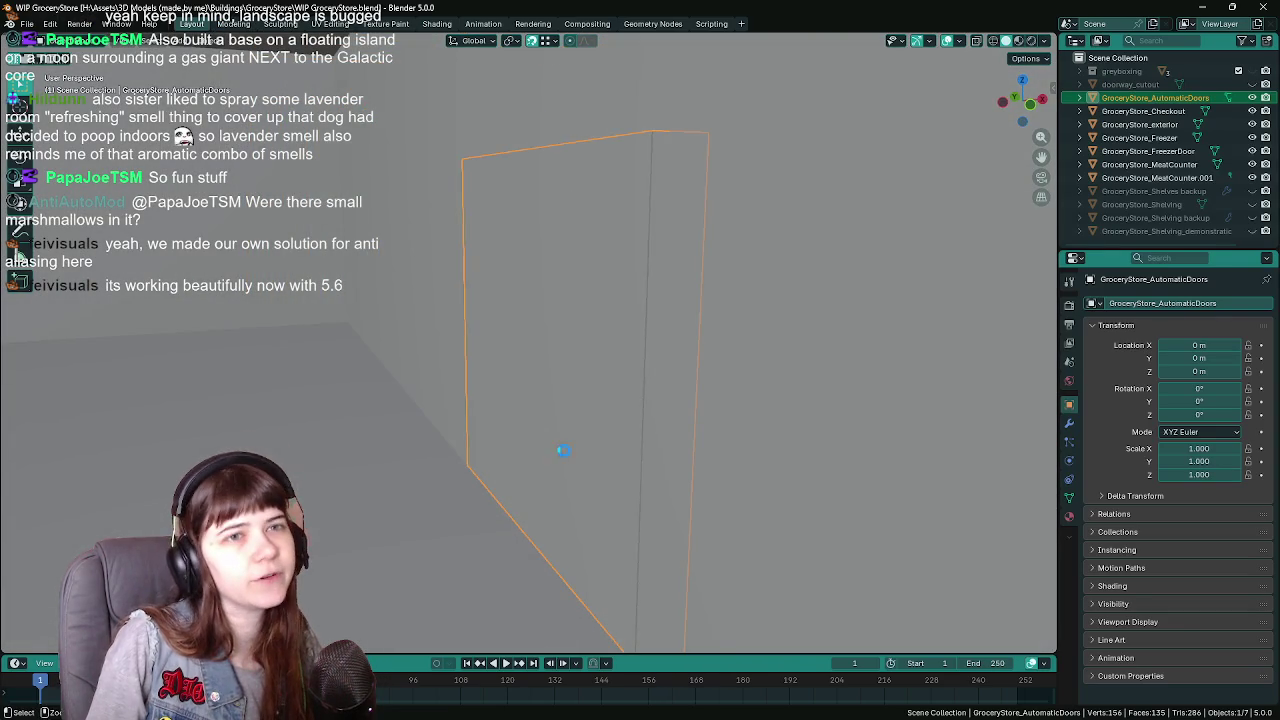
Save the Blender file and add a centred loop cut across the door mesh in Edit Mode
key("ctrl+s")
scroll(614, 401, "up", 3)
mouse_move(614, 401)
left_mouse_down()
mouse_move(594, 407)
mouse_move(637, 352)
left_mouse_up()
key("Tab")
key("ctrl+r")
left_click(586, 286)
right_click(603, 272)
Cancel the pending loop cut and delete the face loop running down the door
key("grave")
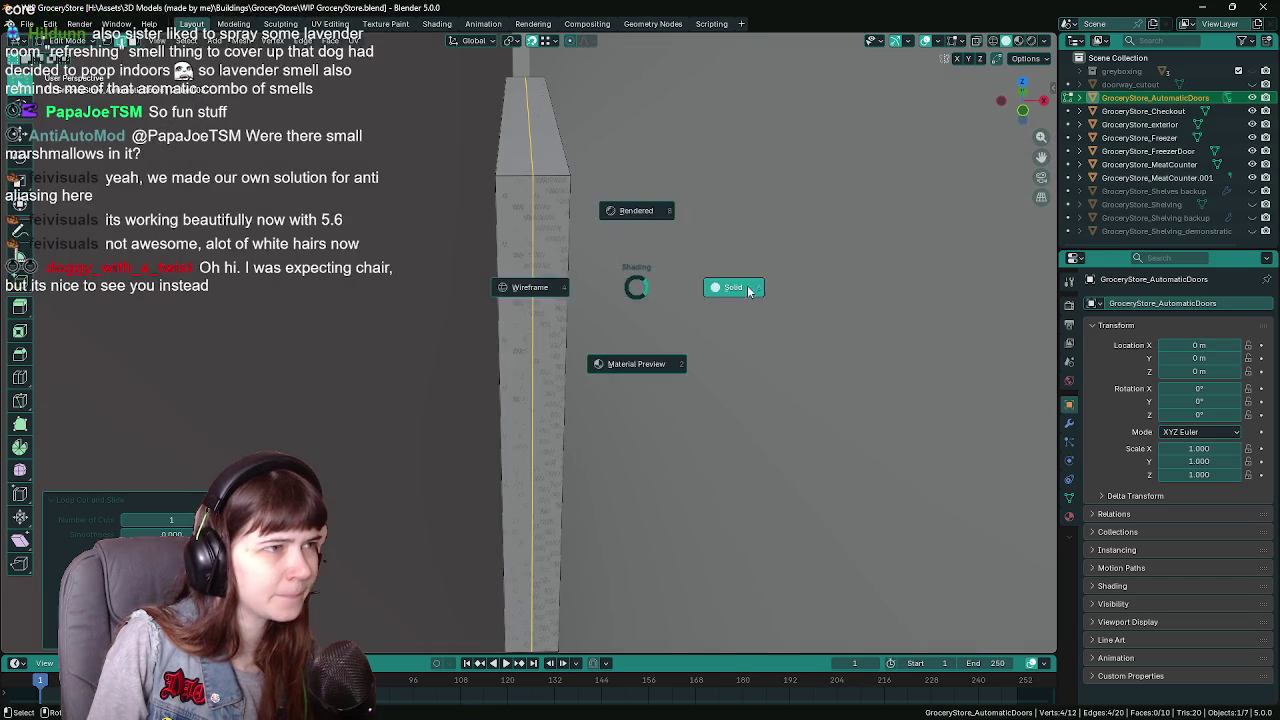
key("ctrl+r")
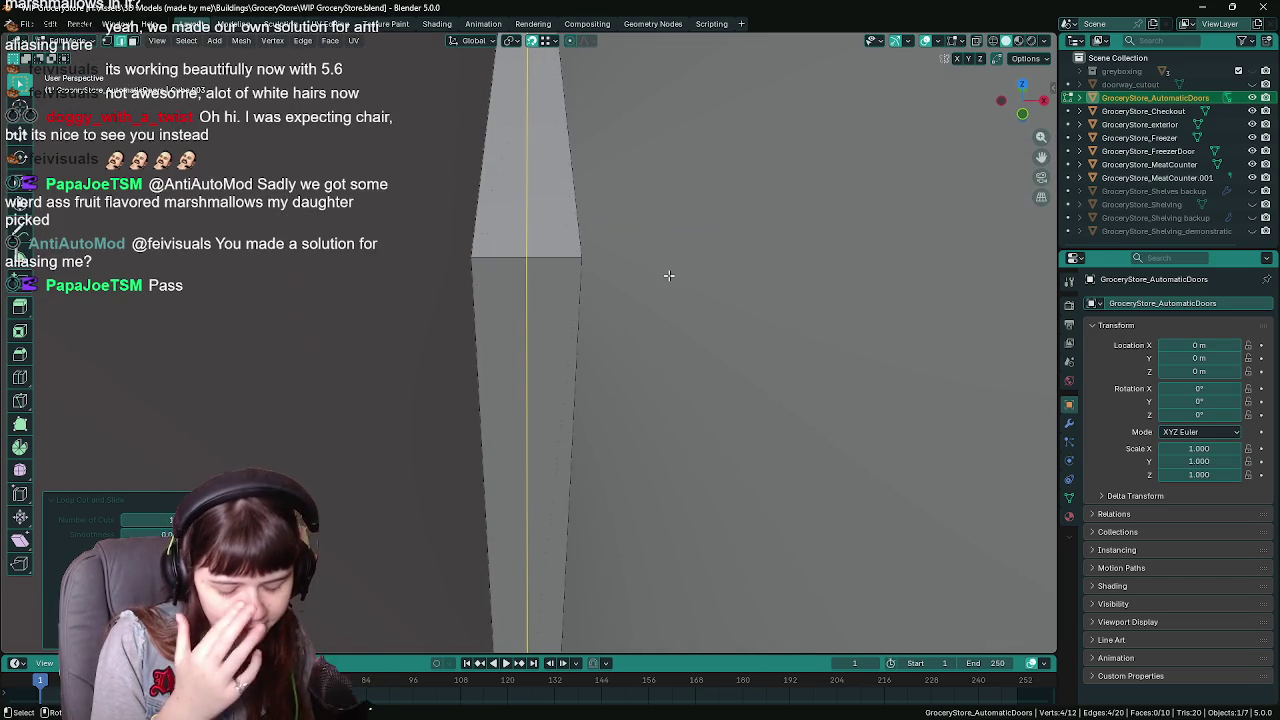
key("ctrl+s")
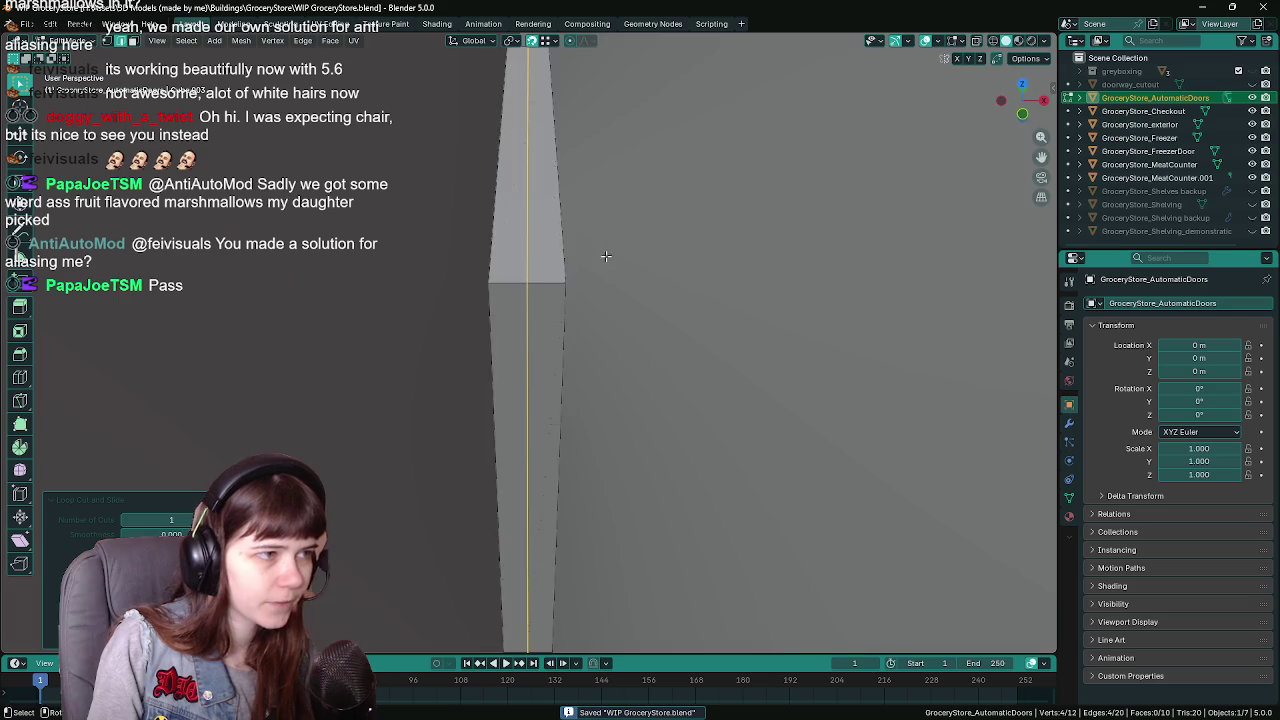
scroll(631, 263, "down", 2)
key("Escape")
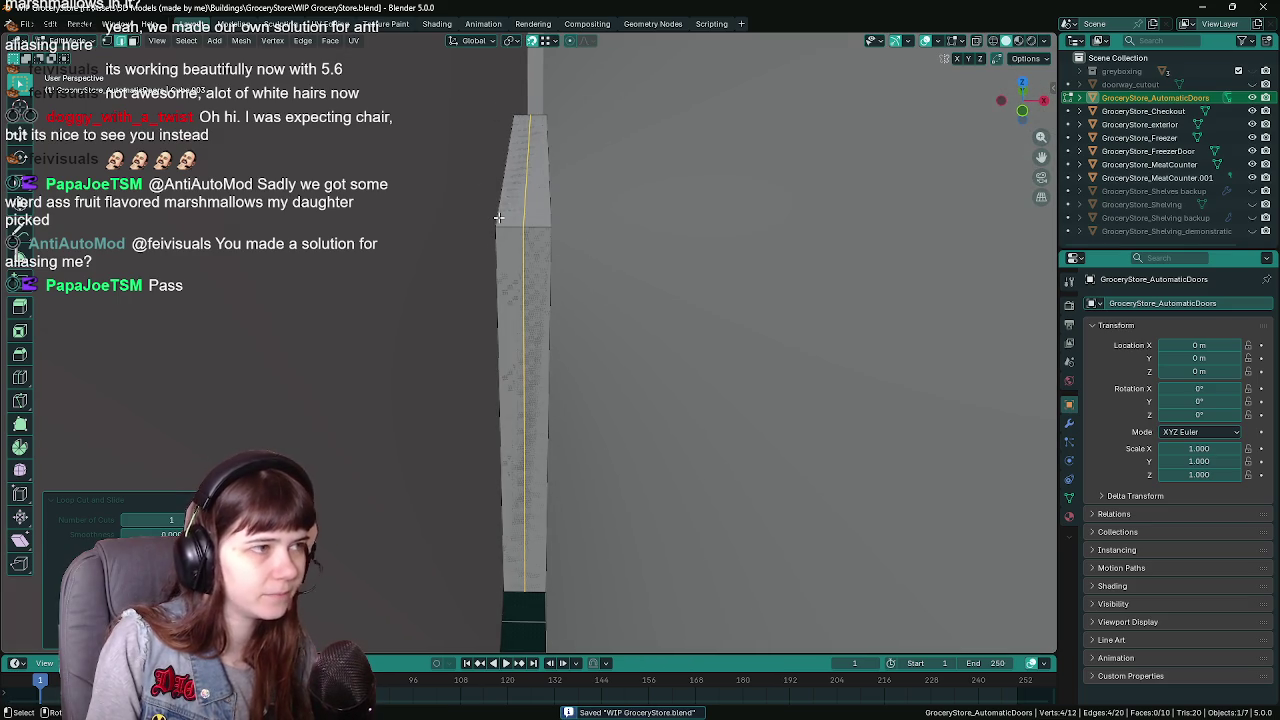
left_click(516, 223)
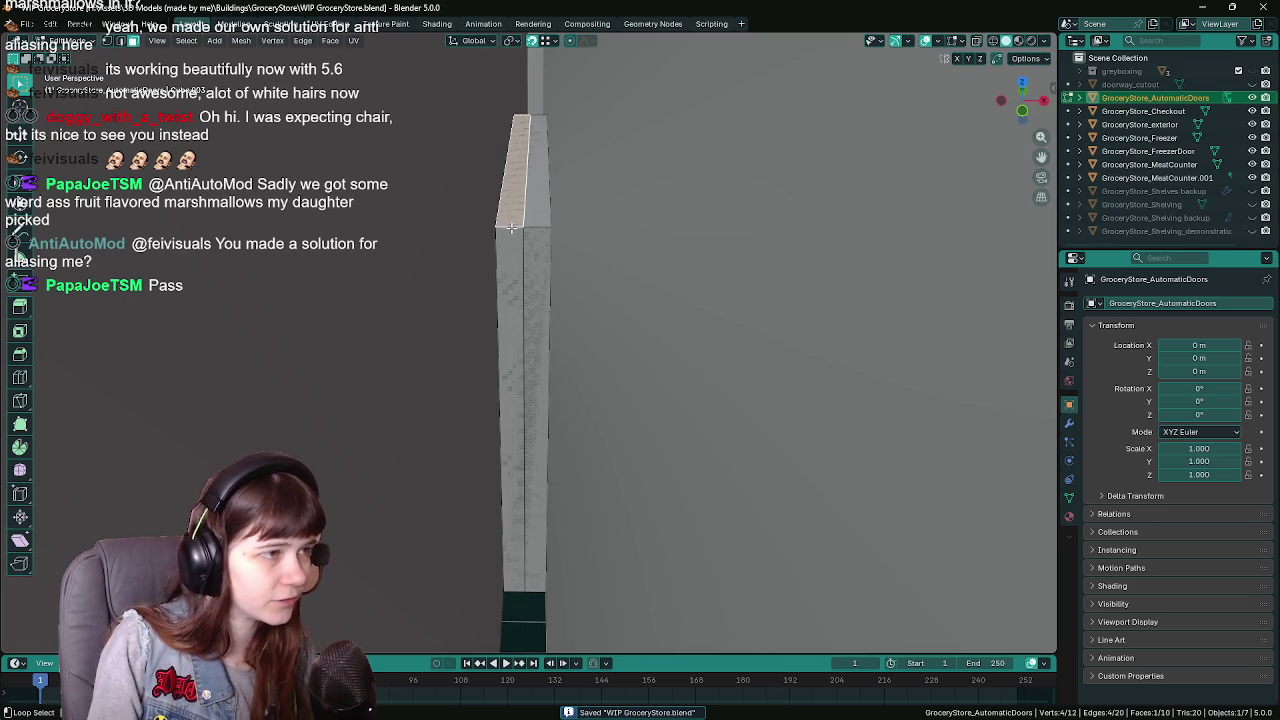
left_click(512, 229, "alt")
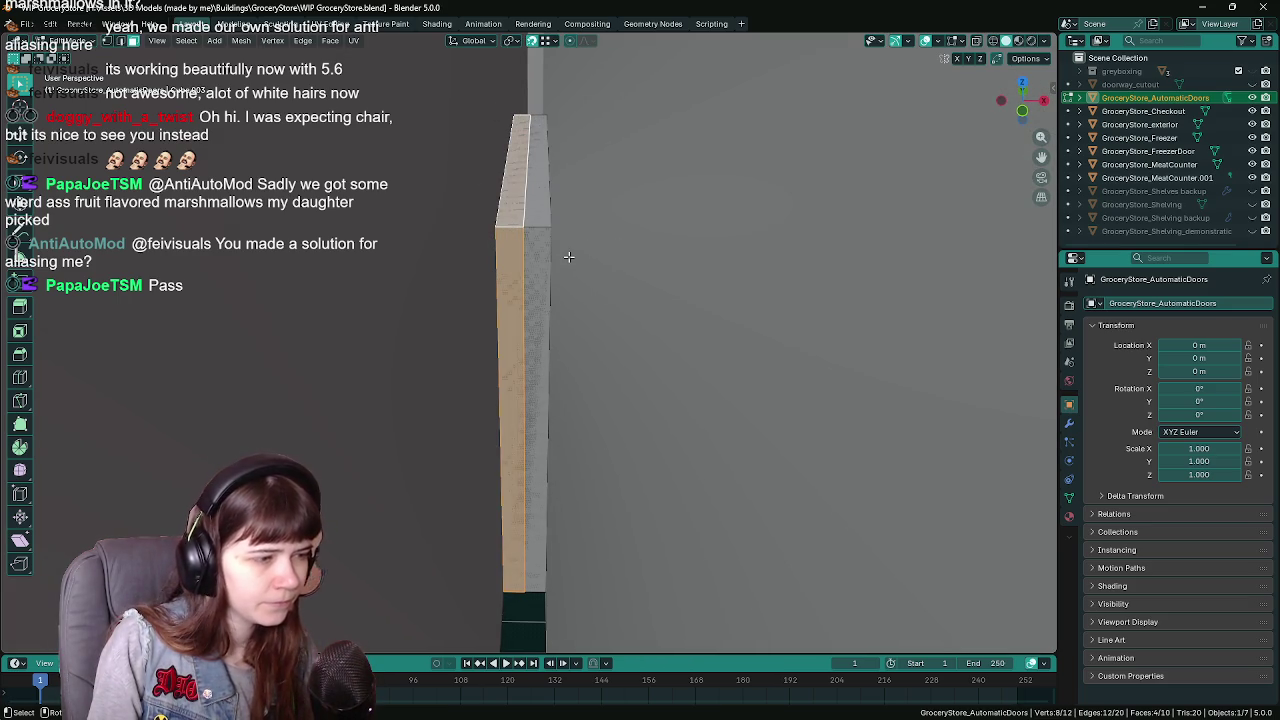
mouse_move(795, 310)
left_mouse_down()
mouse_move(514, 308)
mouse_move(615, 313)
mouse_move(543, 317)
mouse_move(583, 303)
mouse_move(591, 251)
left_mouse_up()
key("x")
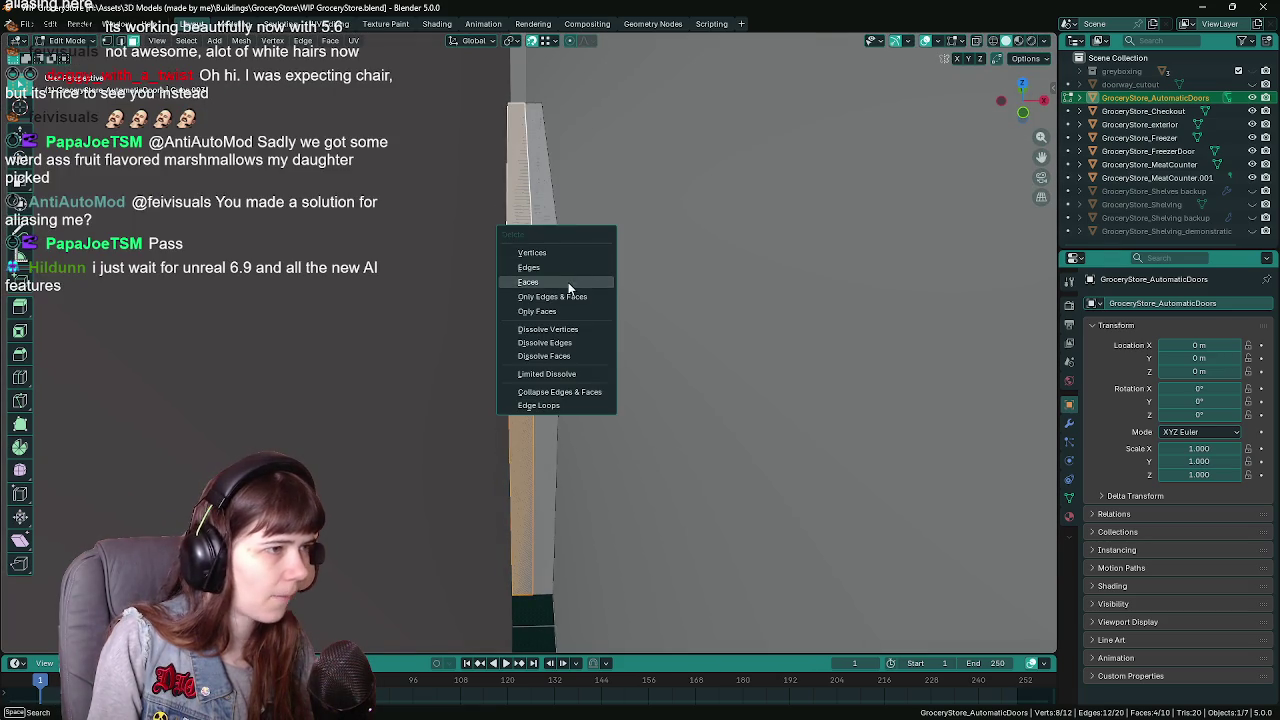
left_click(575, 283)
Delete all of the door's remaining faces, leaving only the frame edges
key("Tab")
left_click_drag(634, 303, 681, 298)
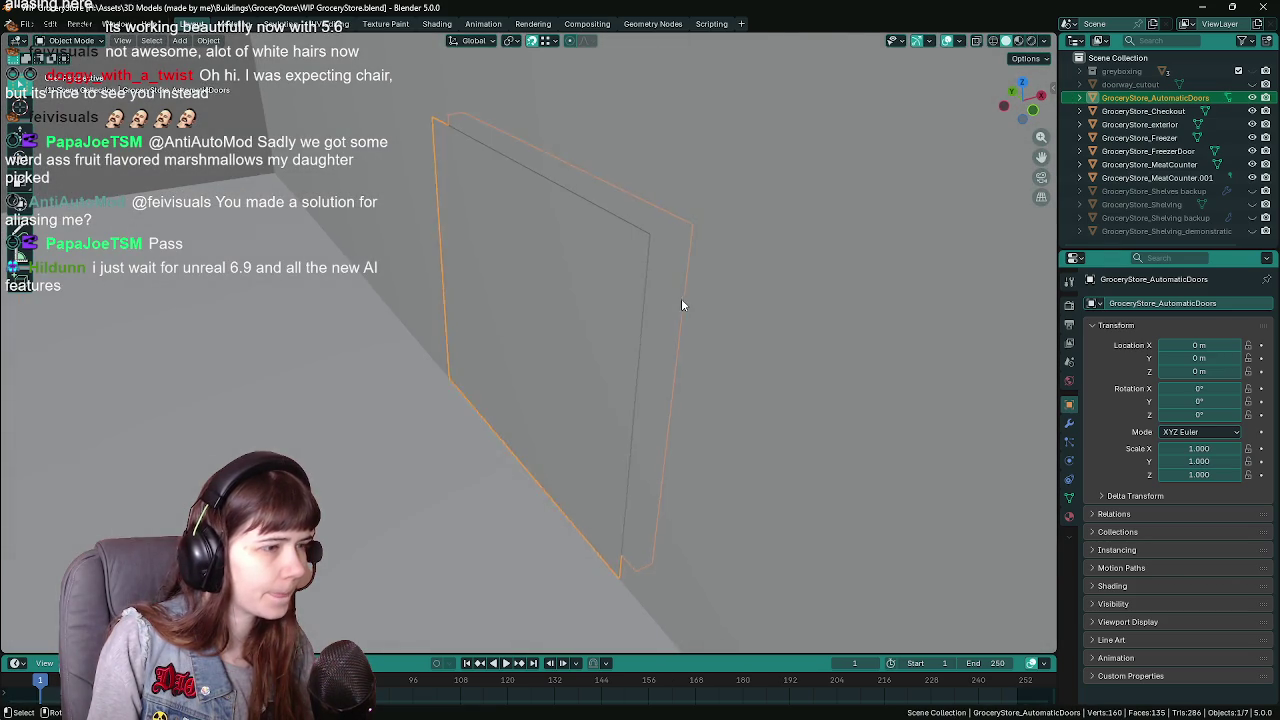
key("Tab")
key("a")
key("x")
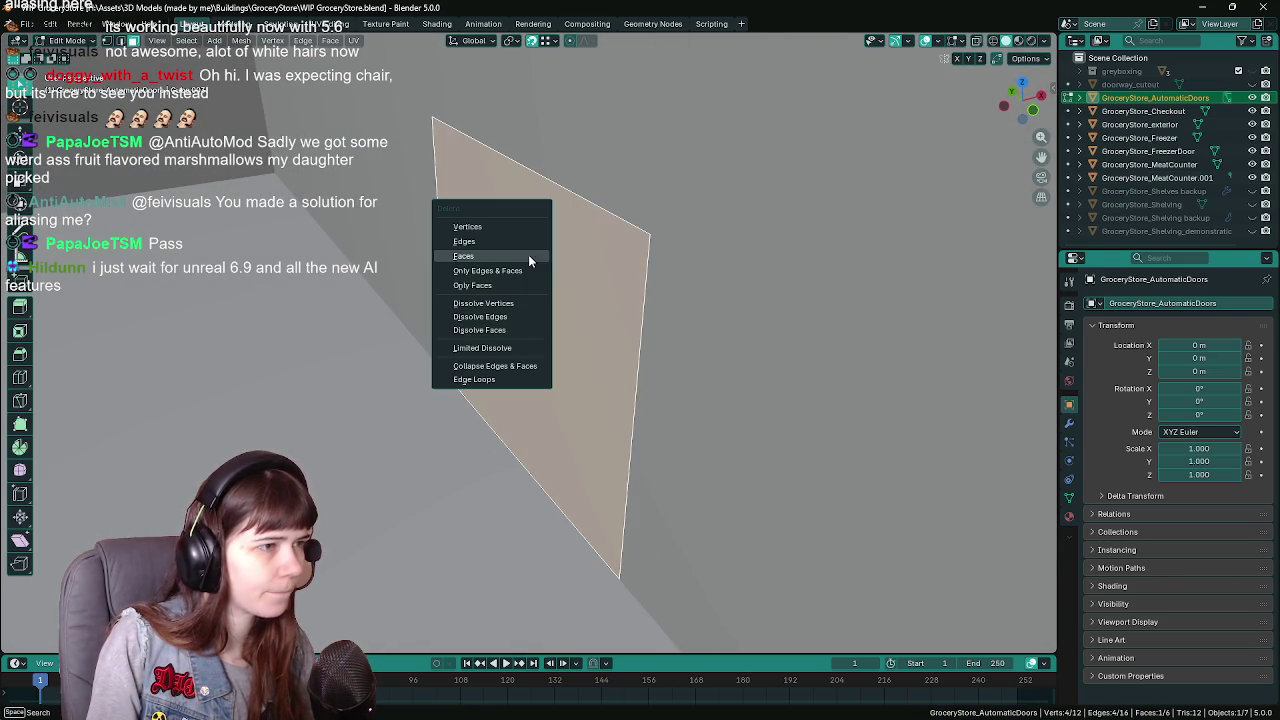
left_click(494, 256)
Fill the edge loop around the opening with a single new face
mouse_move(494, 256)
left_mouse_down()
mouse_move(612, 282)
mouse_move(429, 326)
mouse_move(510, 272)
left_mouse_up()
left_click(494, 437, "alt")
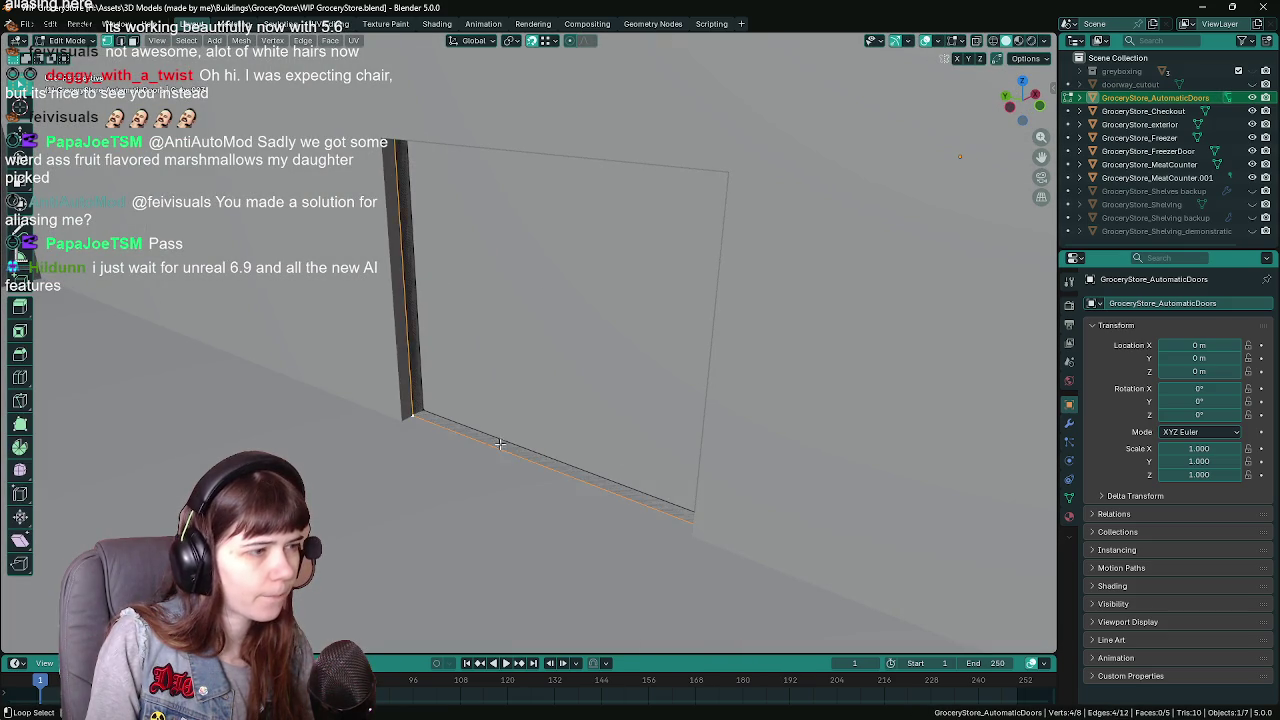
key("f")
left_click_drag(661, 375, 705, 363)
Split the door face with a centred vertical loop cut and save
key("ctrl+r")
left_click(690, 300)
right_click(694, 289)
key("ctrl+s")
left_click_drag(641, 290, 631, 267)
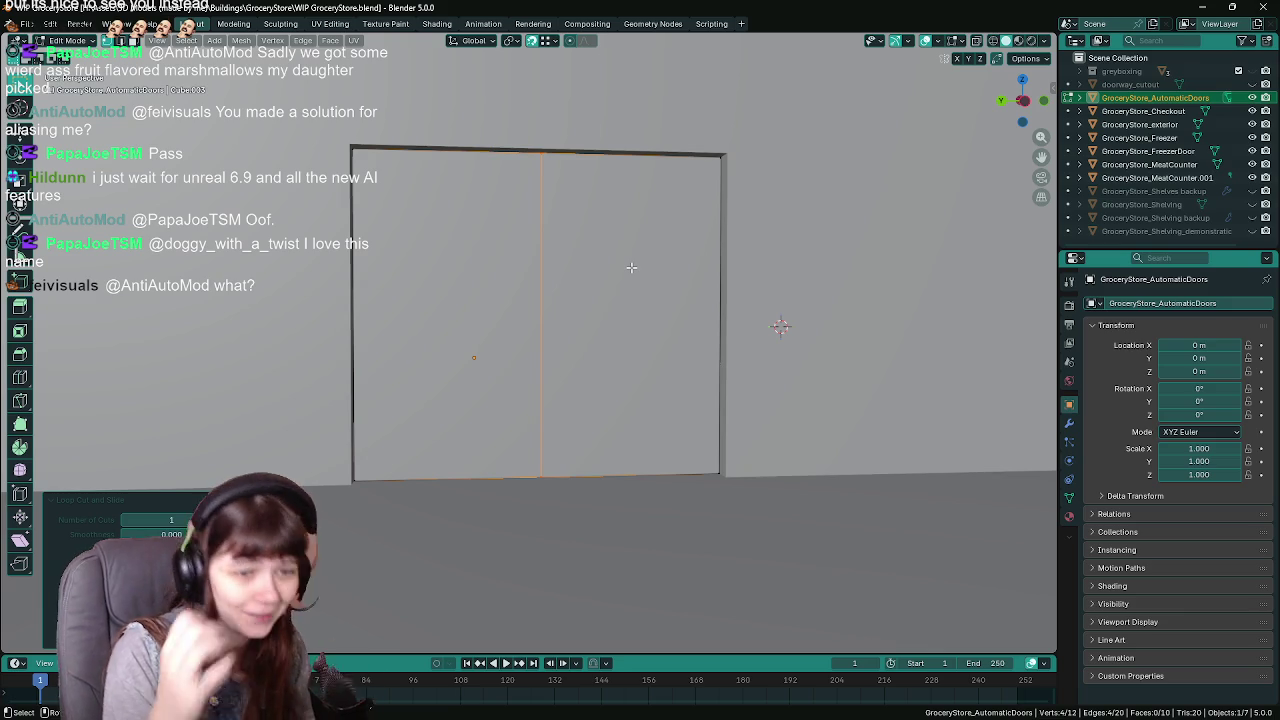
key("ctrl+s")
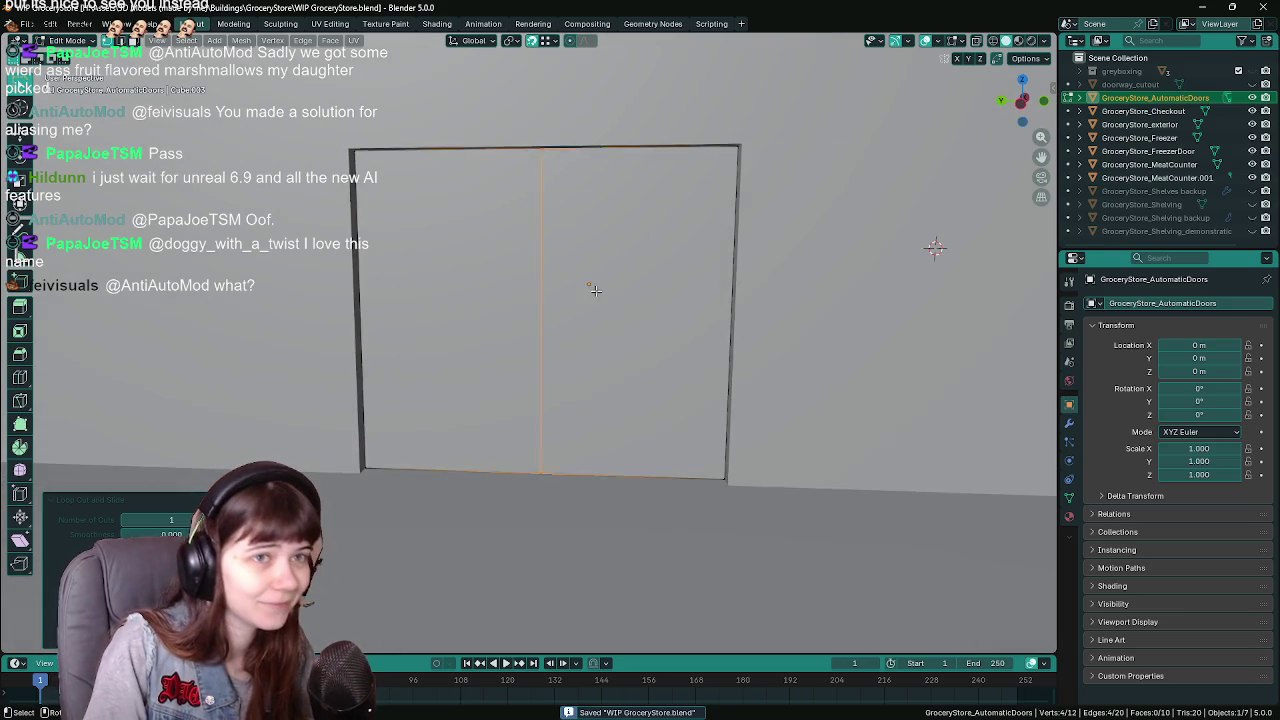
Select the whole right door panel in wireframe view and save
left_click(623, 278)
key("z")
left_click(622, 314)
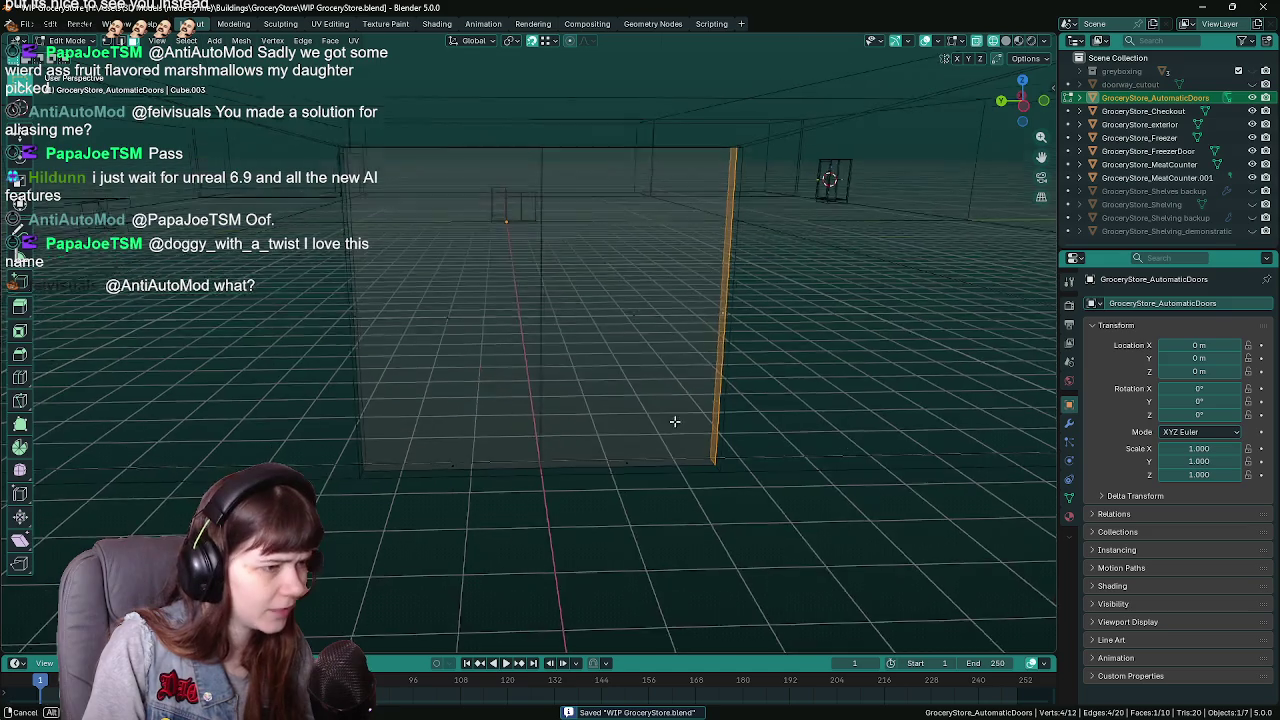
left_click(624, 450)
left_click(650, 152, "shift")
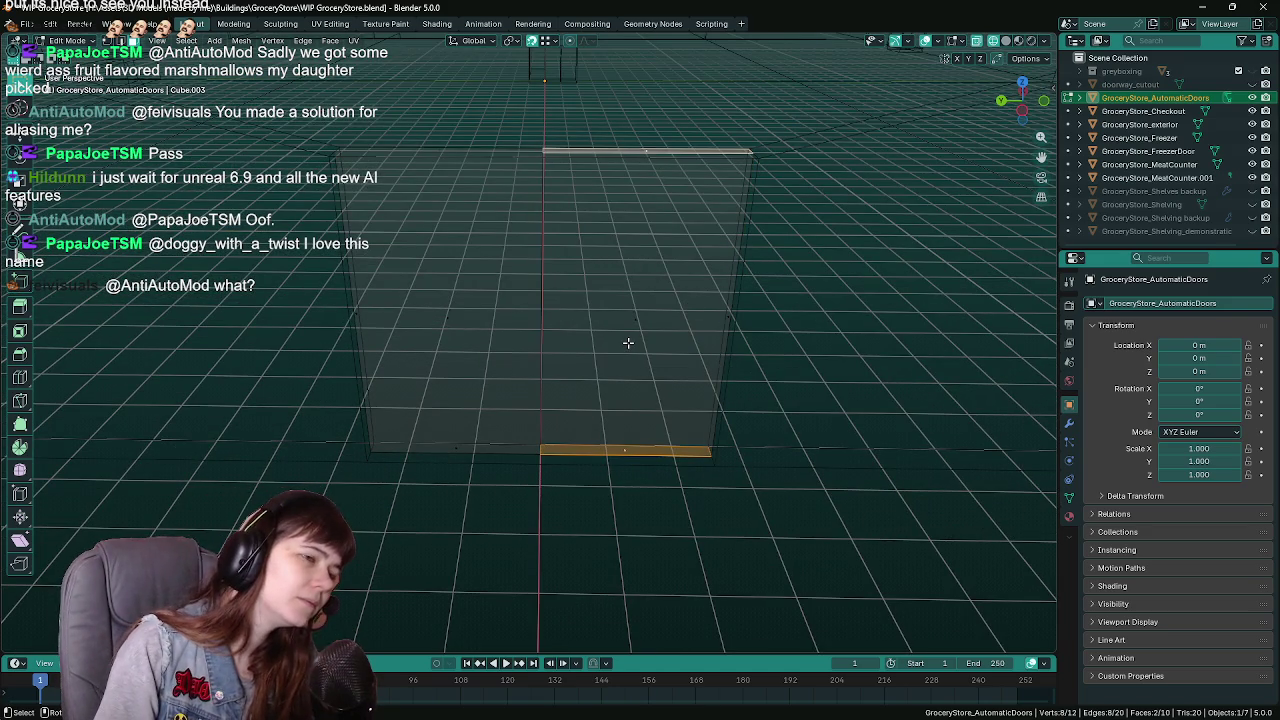
key("l")
left_click_drag(634, 354, 689, 321)
key("ctrl+s")
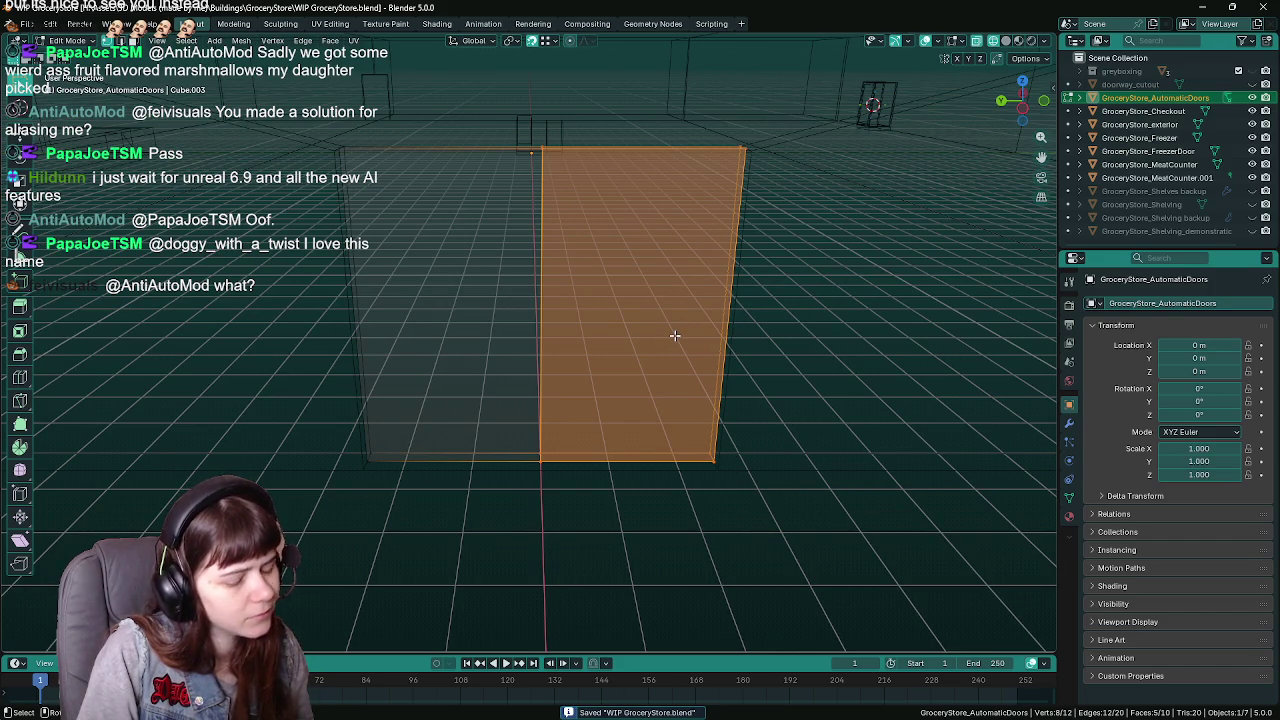
Separate the right panel into its own object and return to Solid shading
key("p")
left_click(675, 335)
key("Tab")
left_click(515, 262)
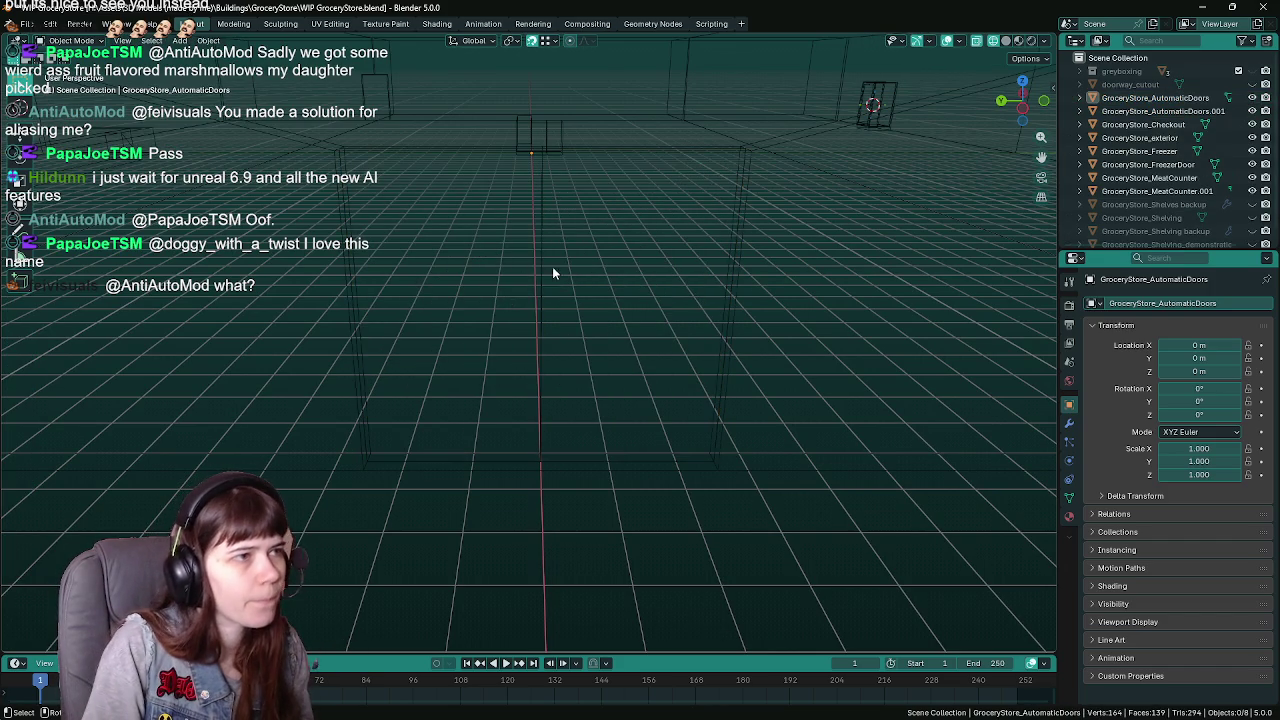
key("shift+z")
left_click(547, 258)
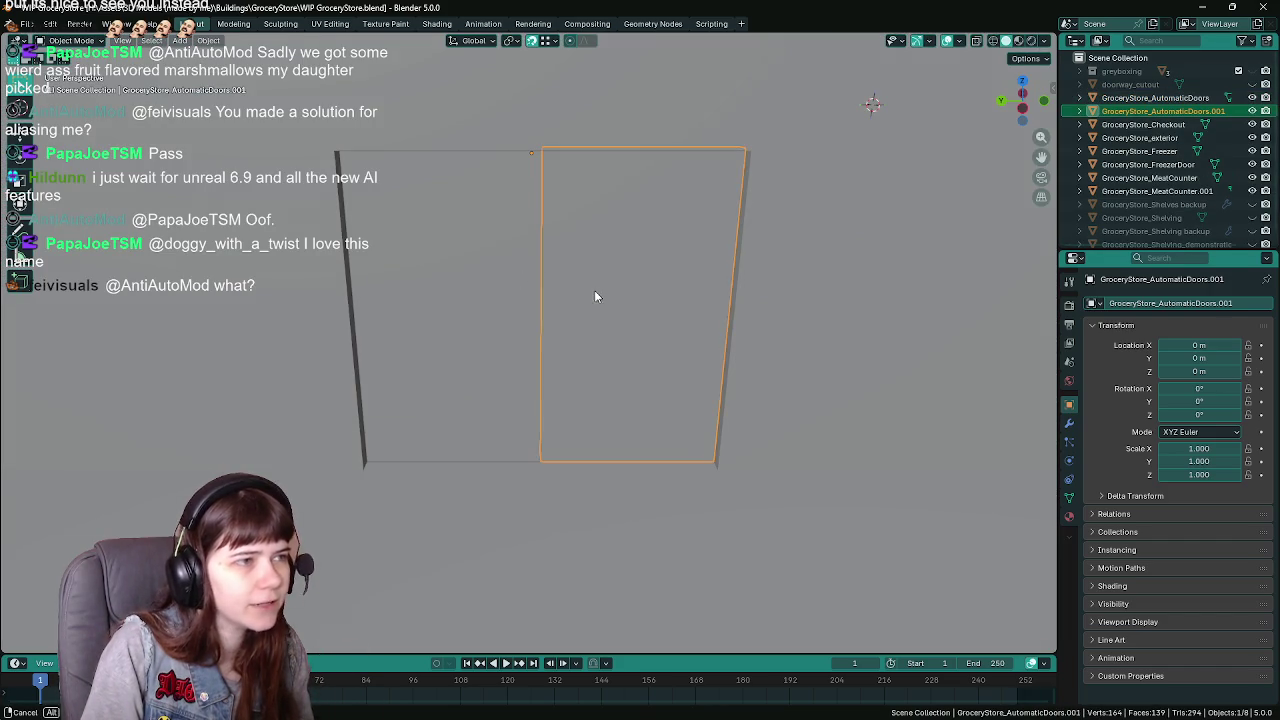
left_click(499, 295)
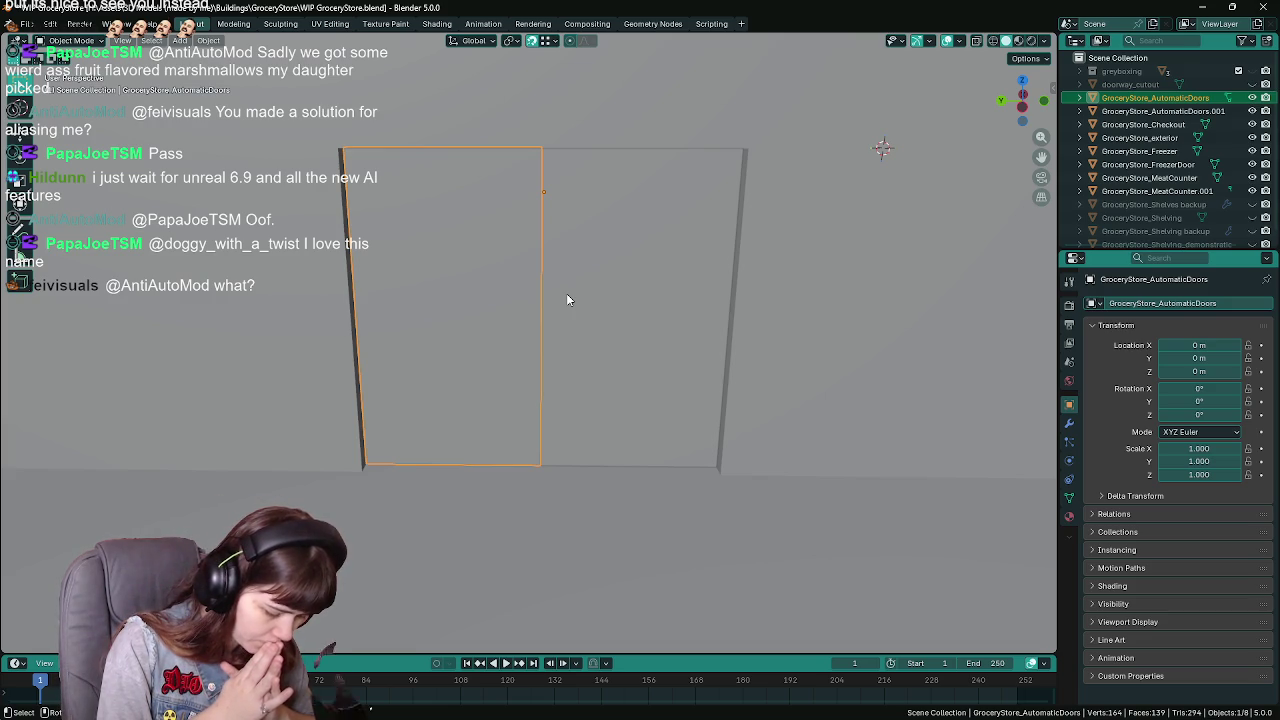
Save, then delete the separated right panel object GroceryStore_AutomaticDoors.001
key("ctrl+s")
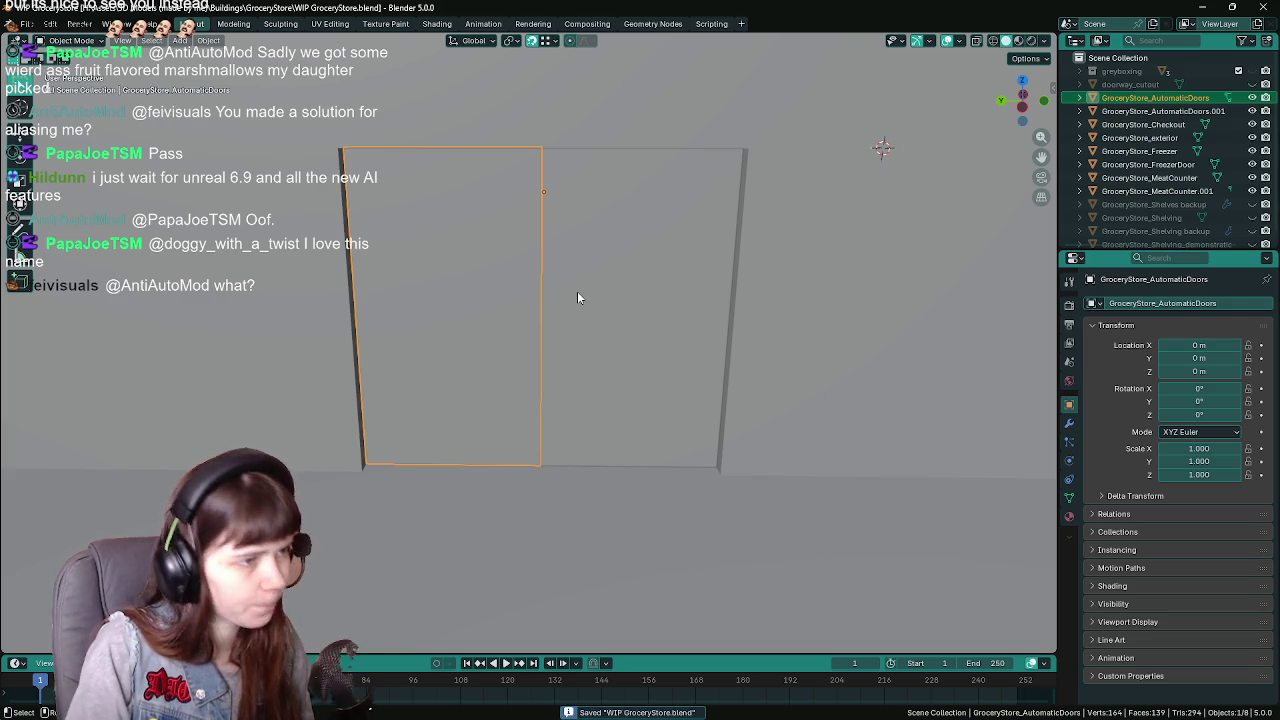
left_click(577, 292)
key("Delete")
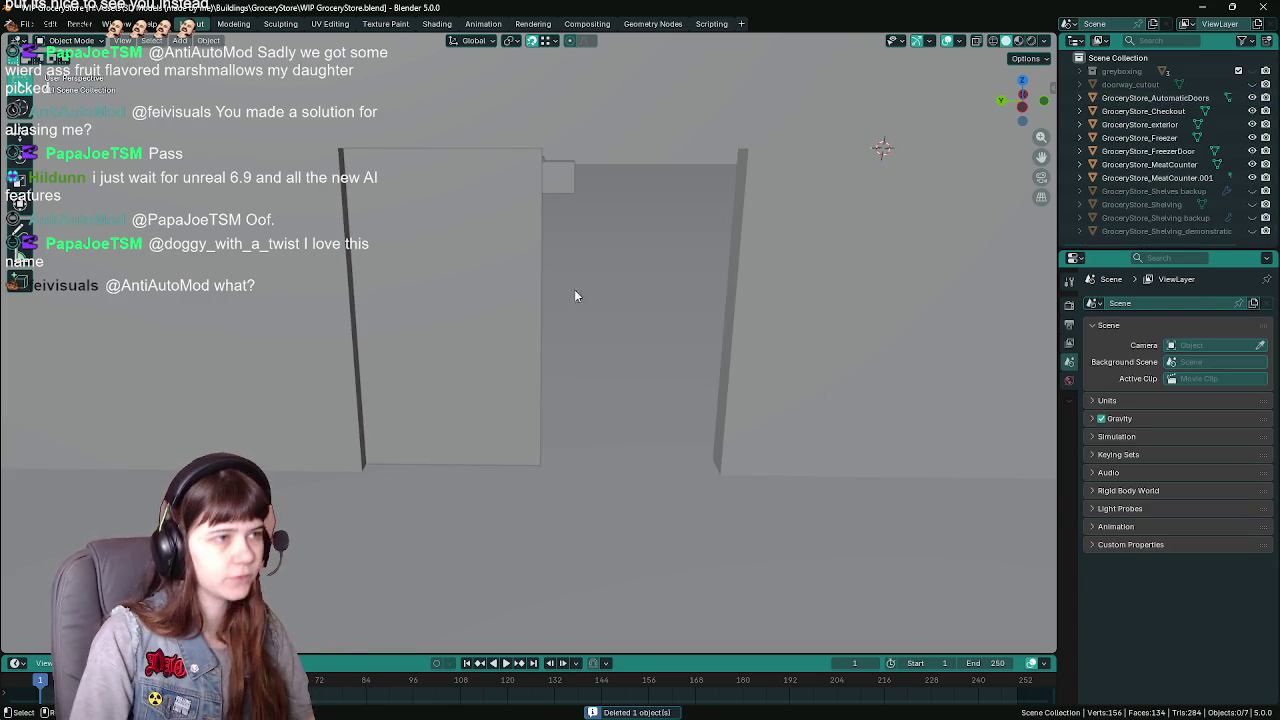
Delete only the faces of the stray sliver on the left door panel
left_click(463, 241)
left_click_drag(462, 236, 549, 125)
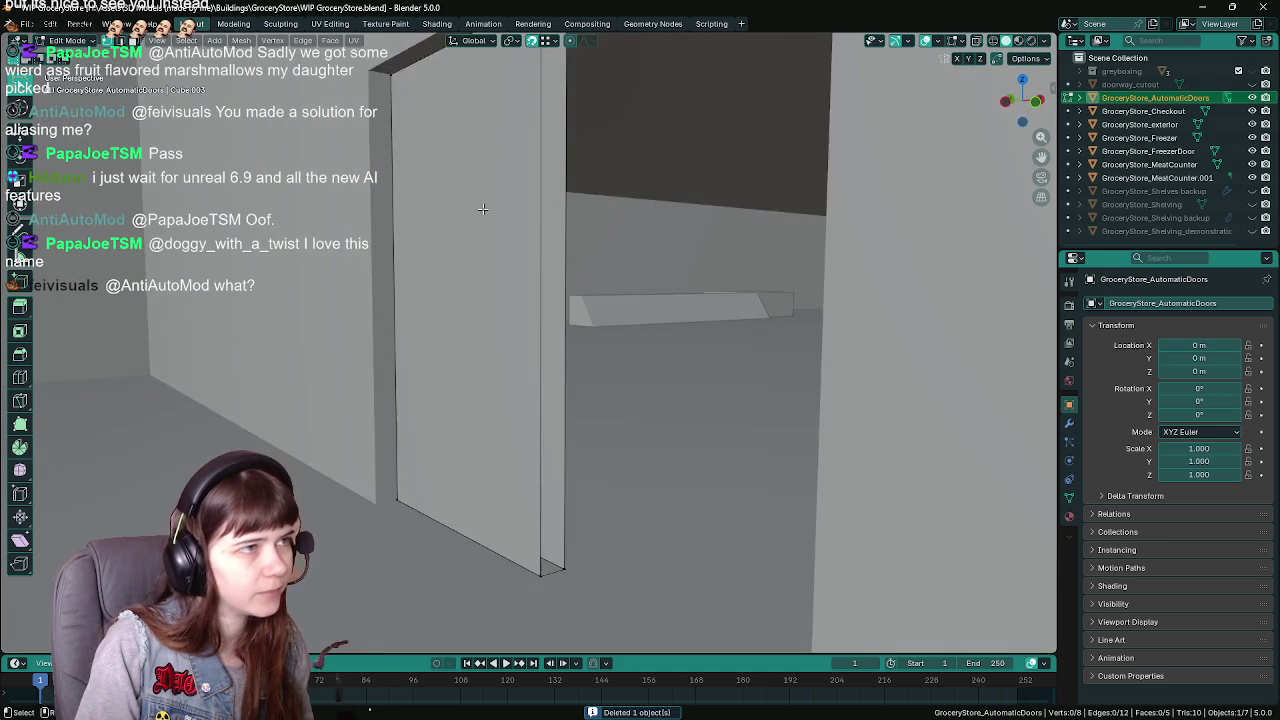
key("Tab")
scroll(608, 286, "up", 5)
key("ctrl+s")
scroll(624, 405, "up", 2)
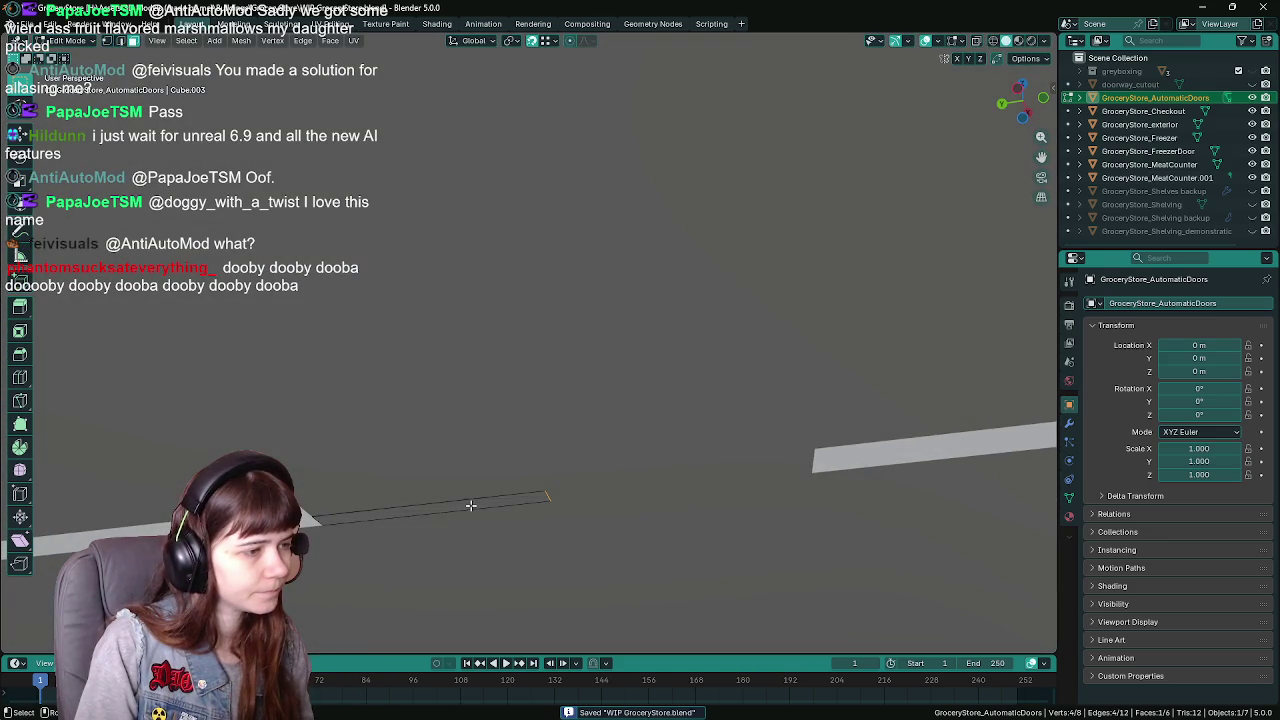
key("x")
left_click(446, 536)
scroll(640, 440, "down", 5)
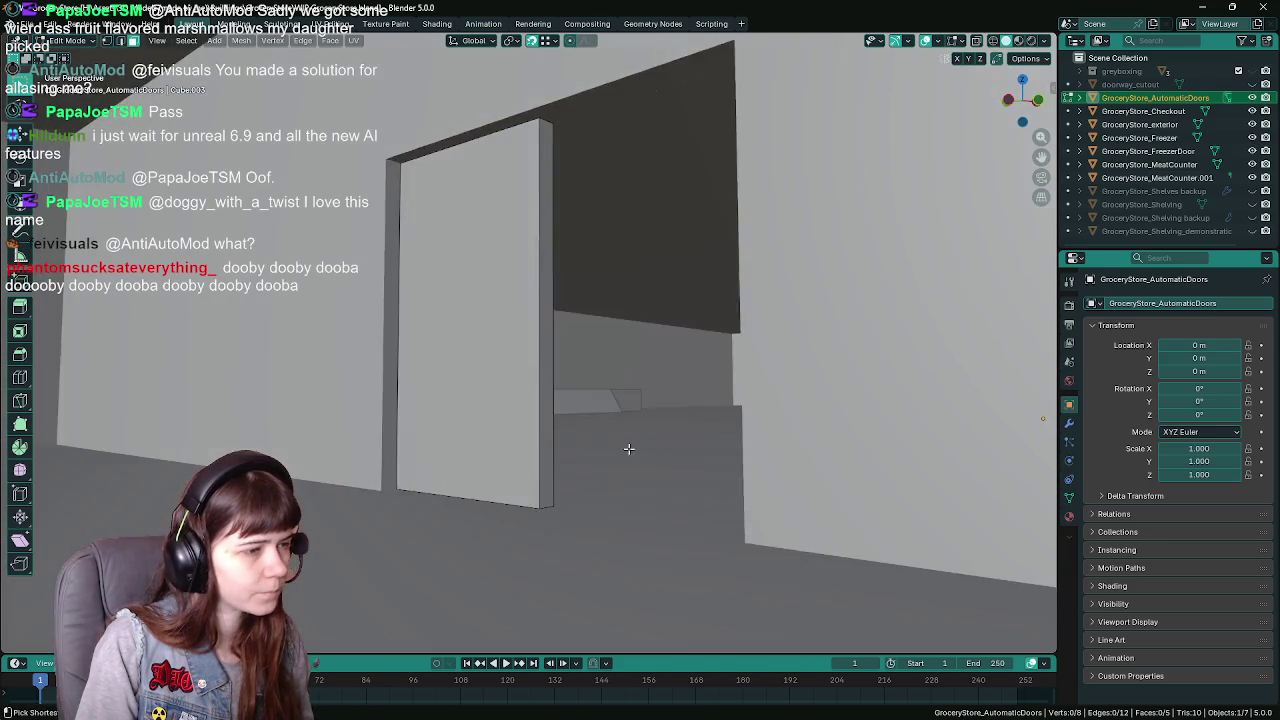
key("Tab")
scroll(620, 415, "up", 2)
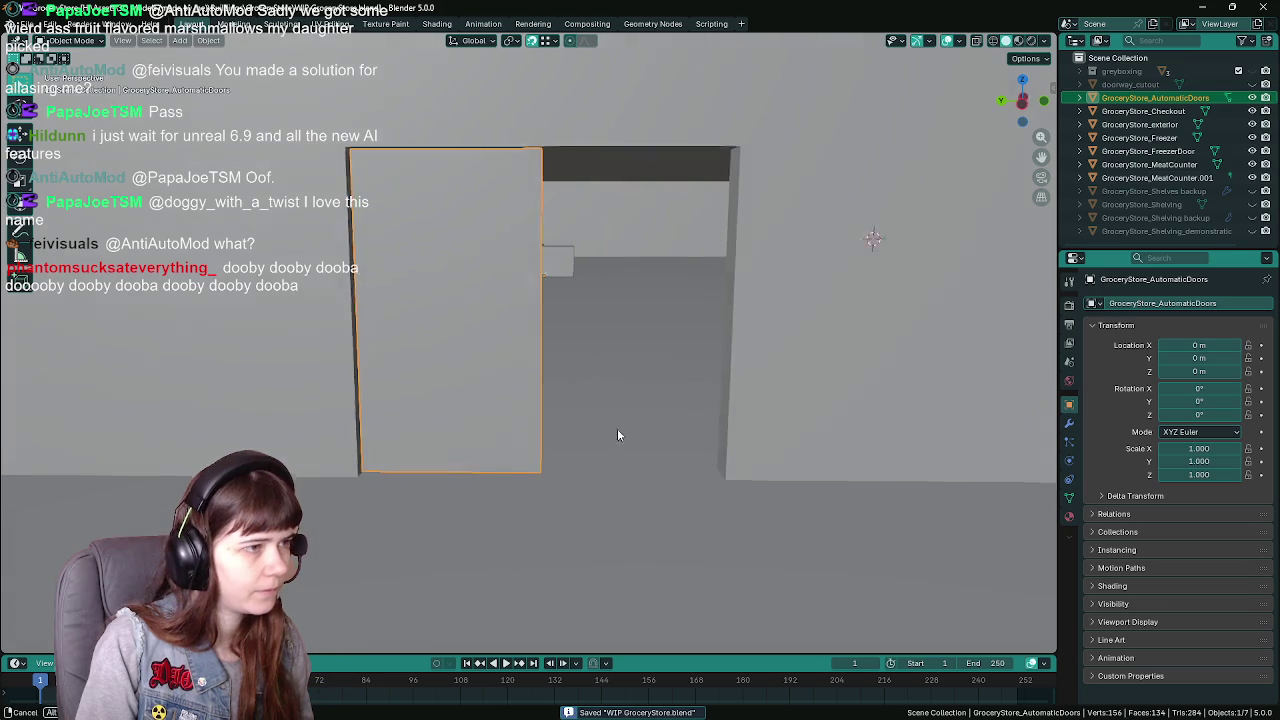
Snap the 3D cursor to the panel's bottom edge, set the origin there, and save
key("Tab")
key("2")
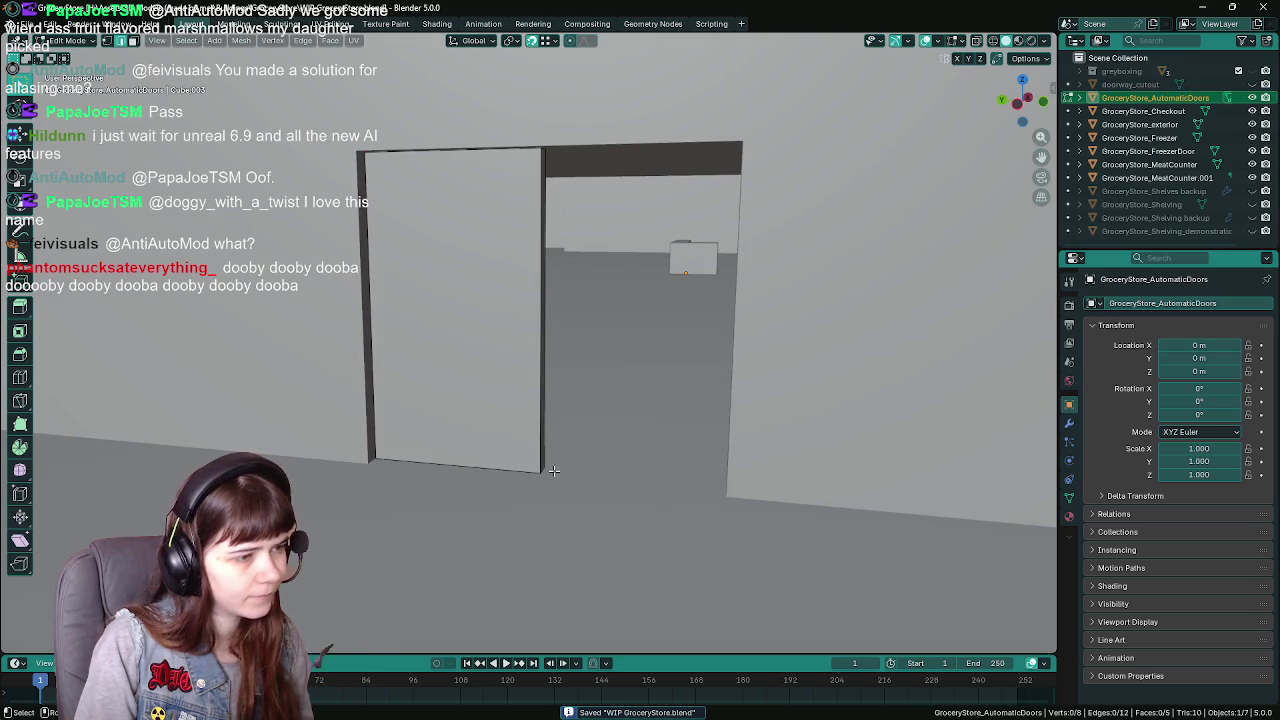
left_click(556, 472)
left_click(241, 40)
mouse_move(300, 85)
left_click(473, 146)
key("Tab")
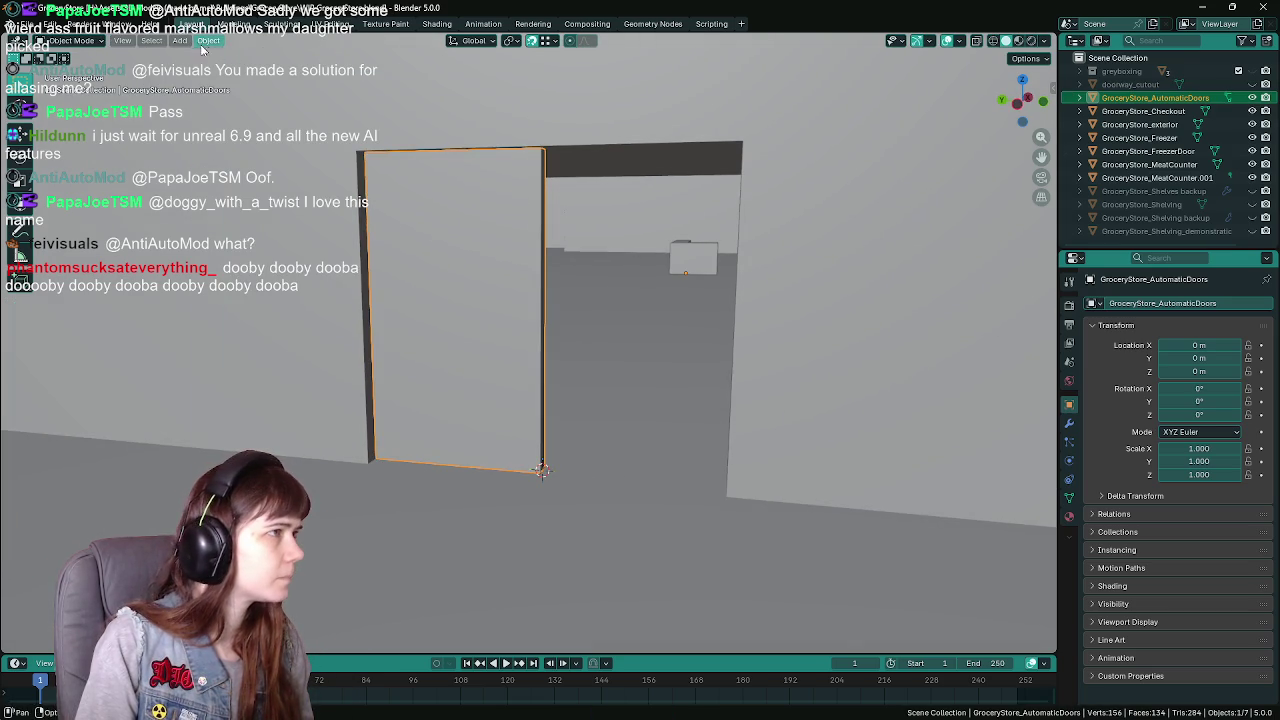
left_click(208, 40)
mouse_move(247, 70)
left_click(405, 99)
key("ctrl+s")
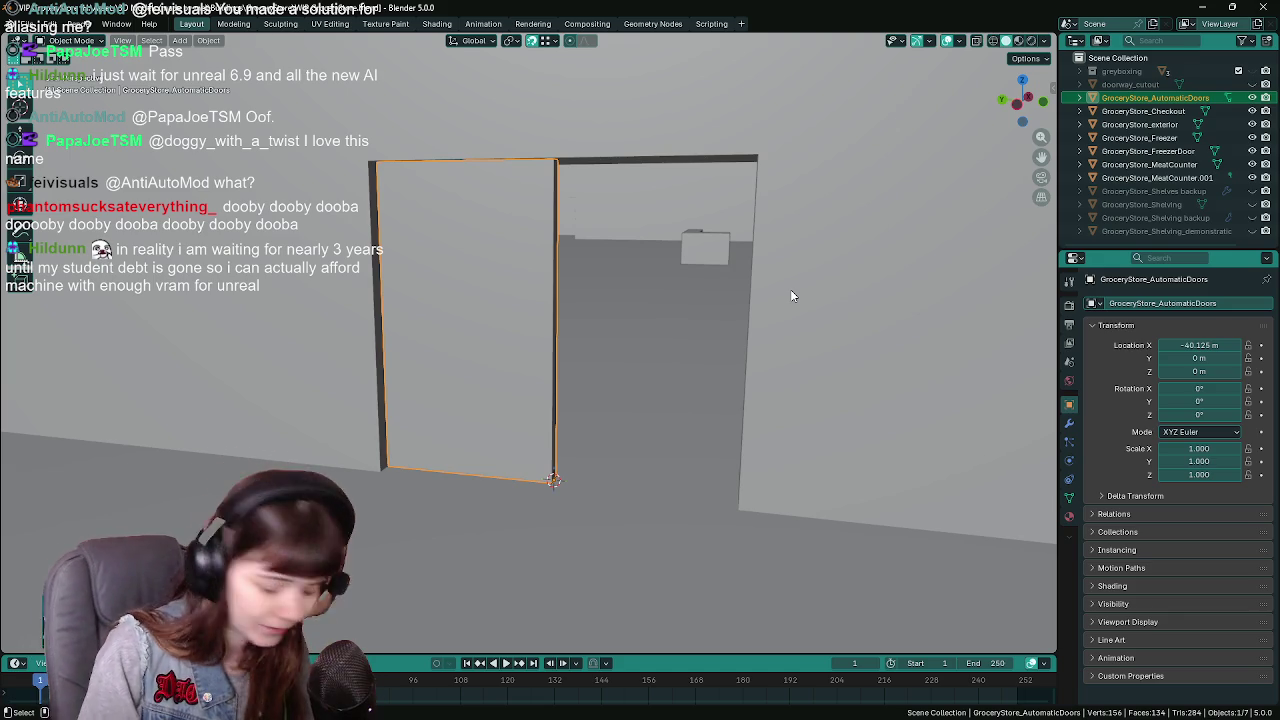
Undo a location reset to keep the panel at X -40.125 m, save, and open Unreal's Content Drawer
key("ctrl+s")
scroll(691, 374, "up", 1)
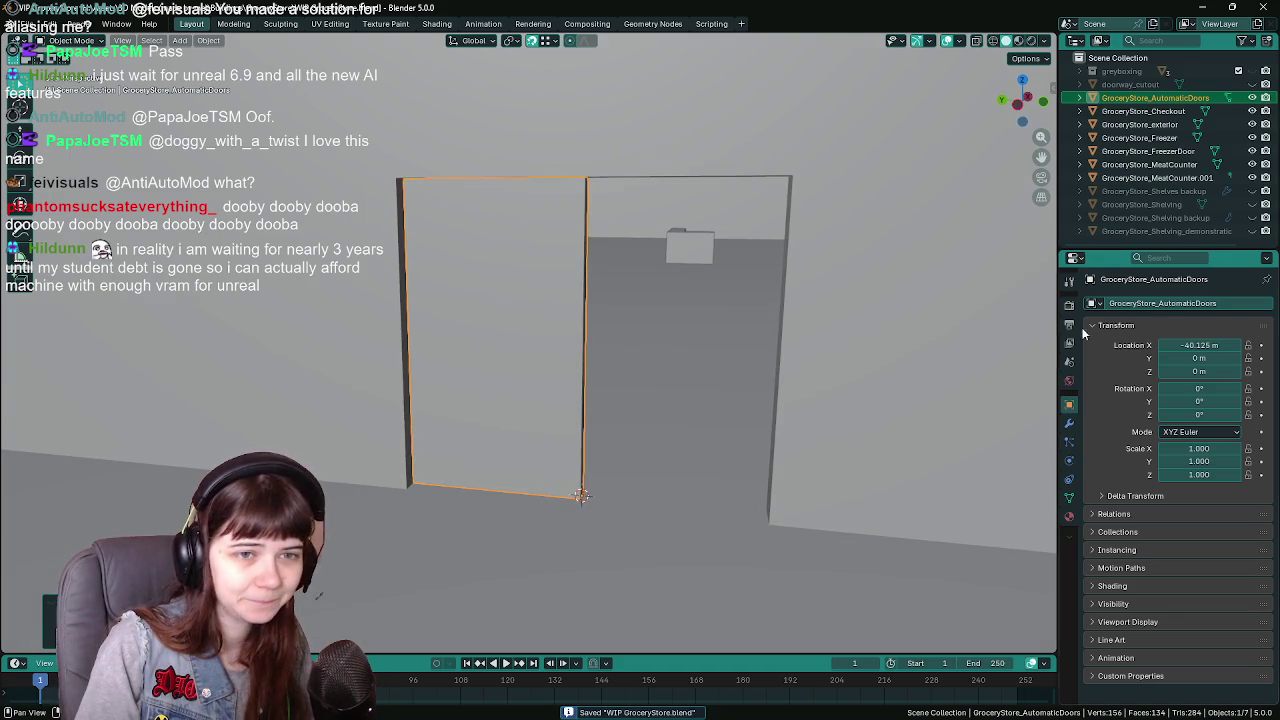
key("alt+g")
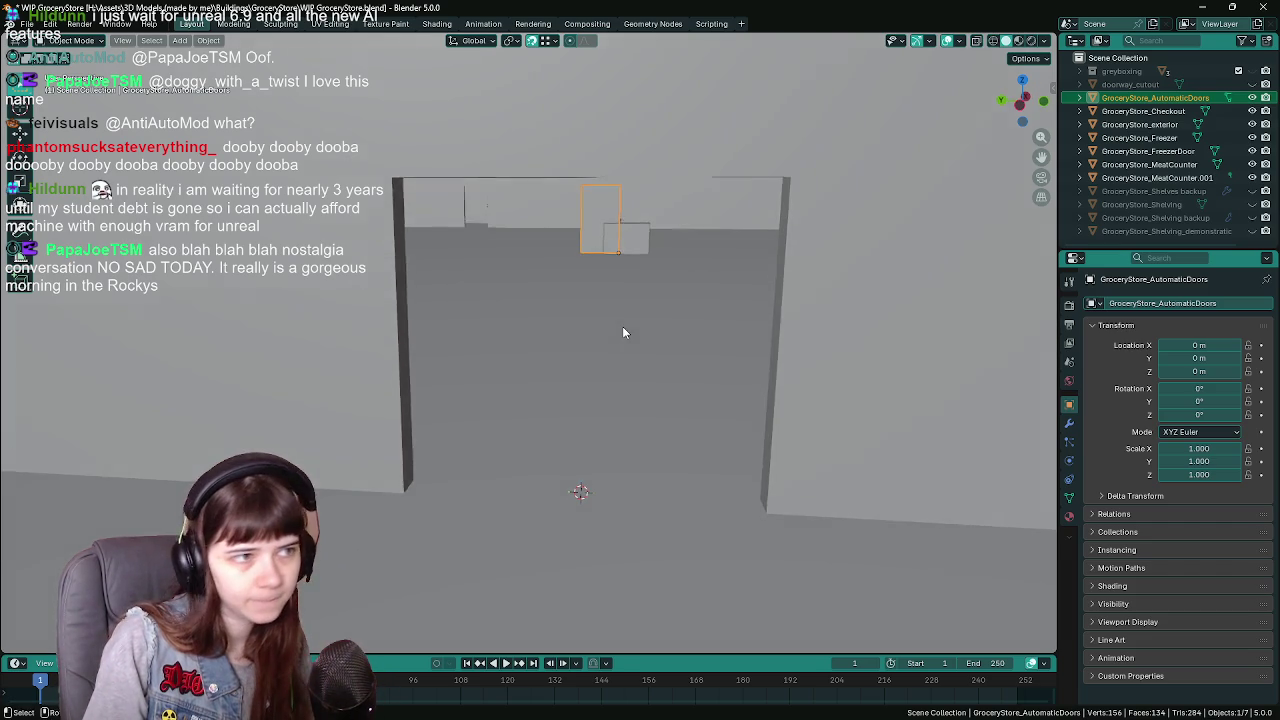
key("ctrl+z")
key("ctrl+s")
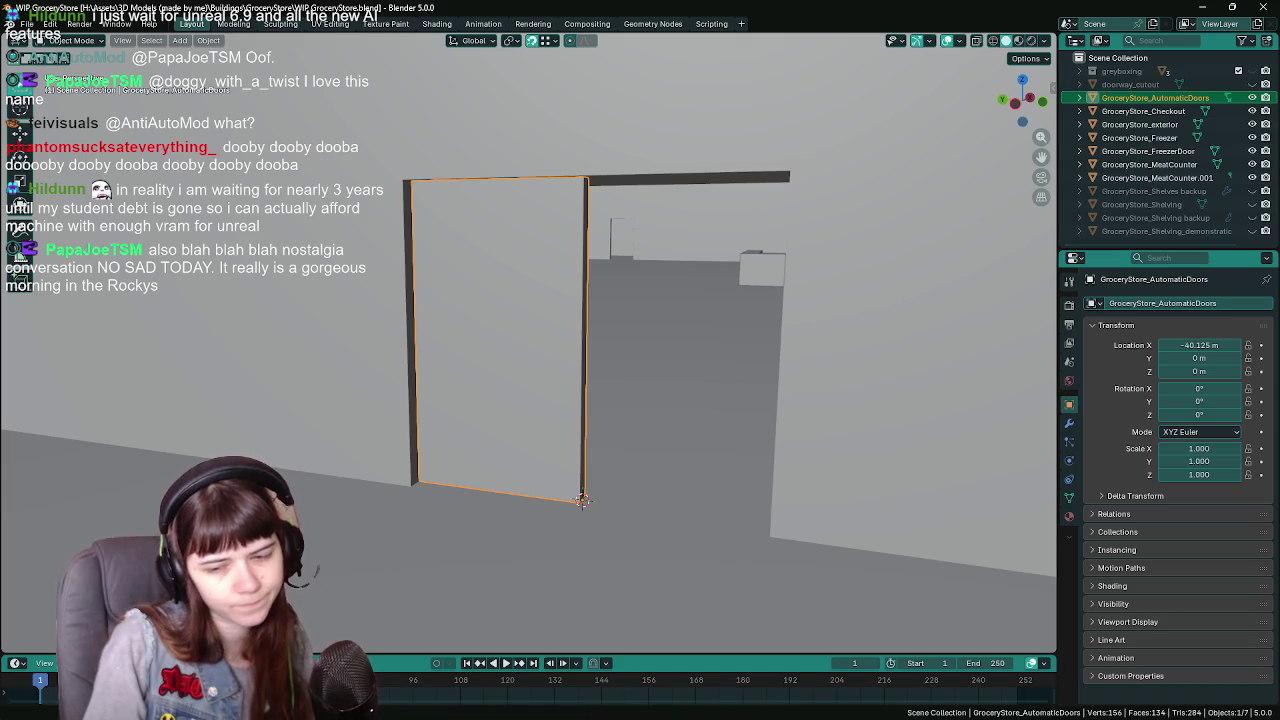
key("alt+Tab")
key("ctrl+space")
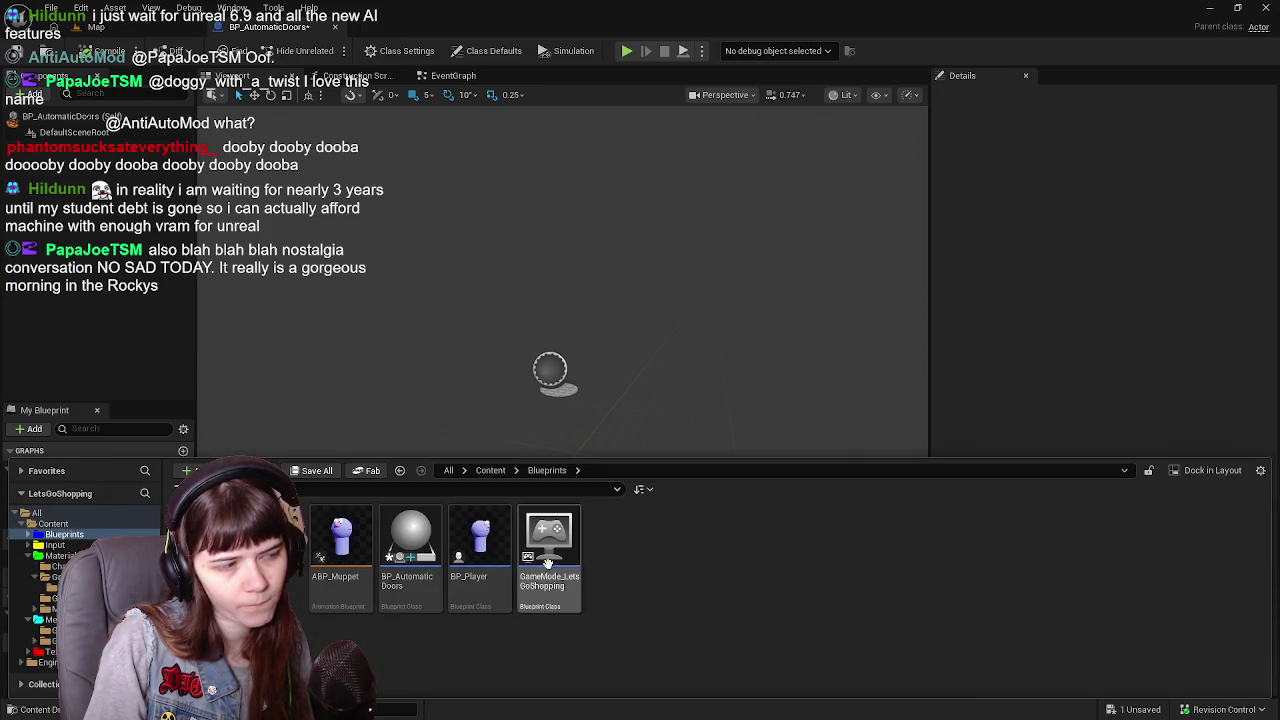
Save all assets including BP_AutomaticDoors and go to the Content > Meshes > GroceryStore folder
left_click(316, 472)
left_click(766, 516)
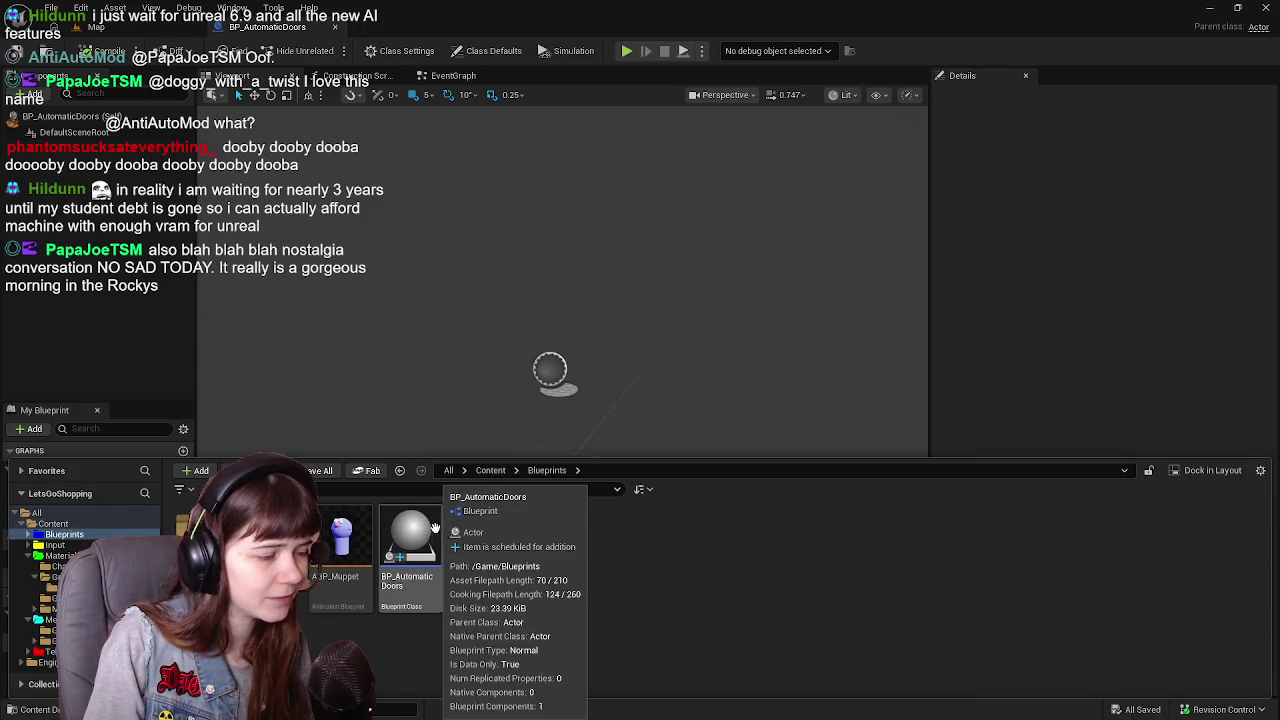
left_click(492, 470)
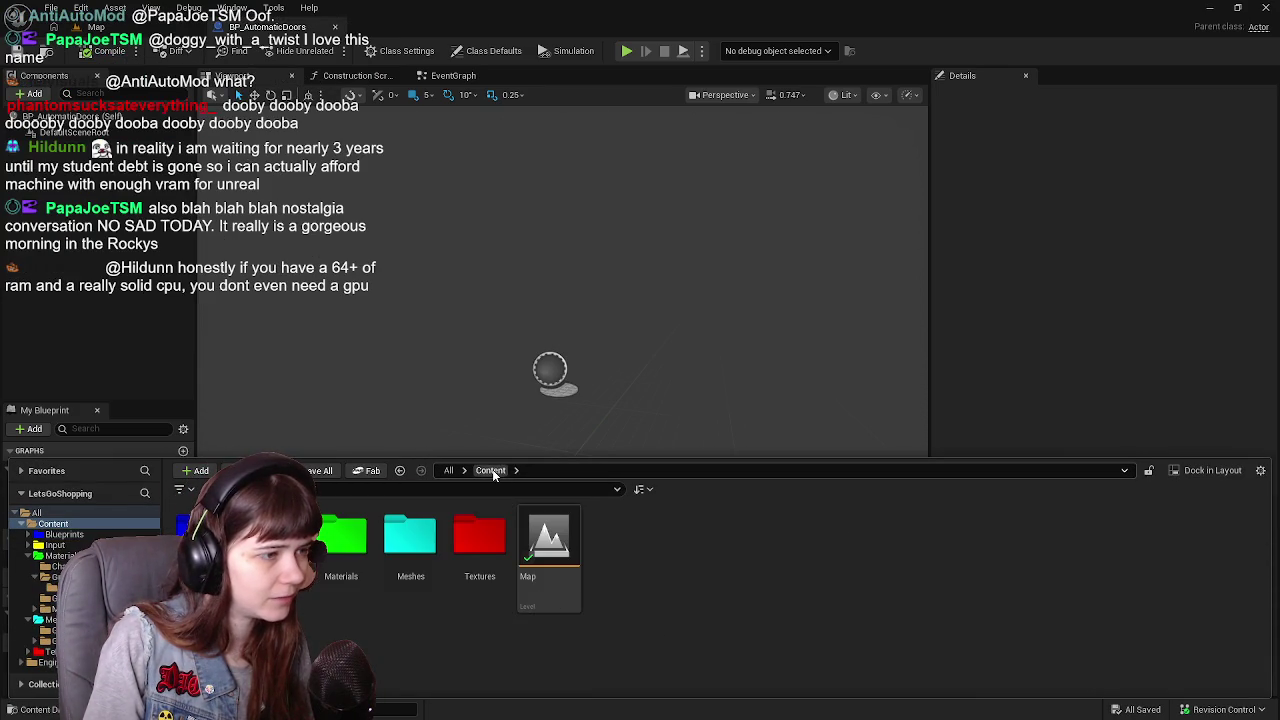
double_click(410, 535)
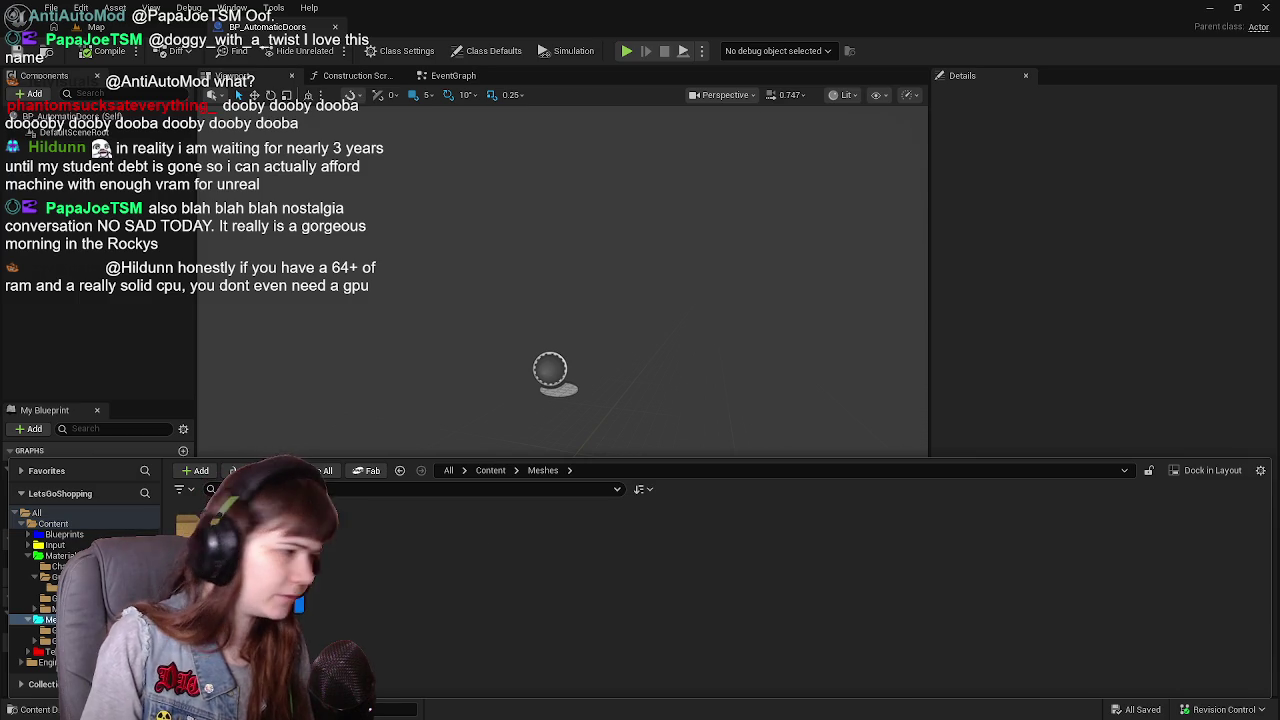
double_click(205, 545)
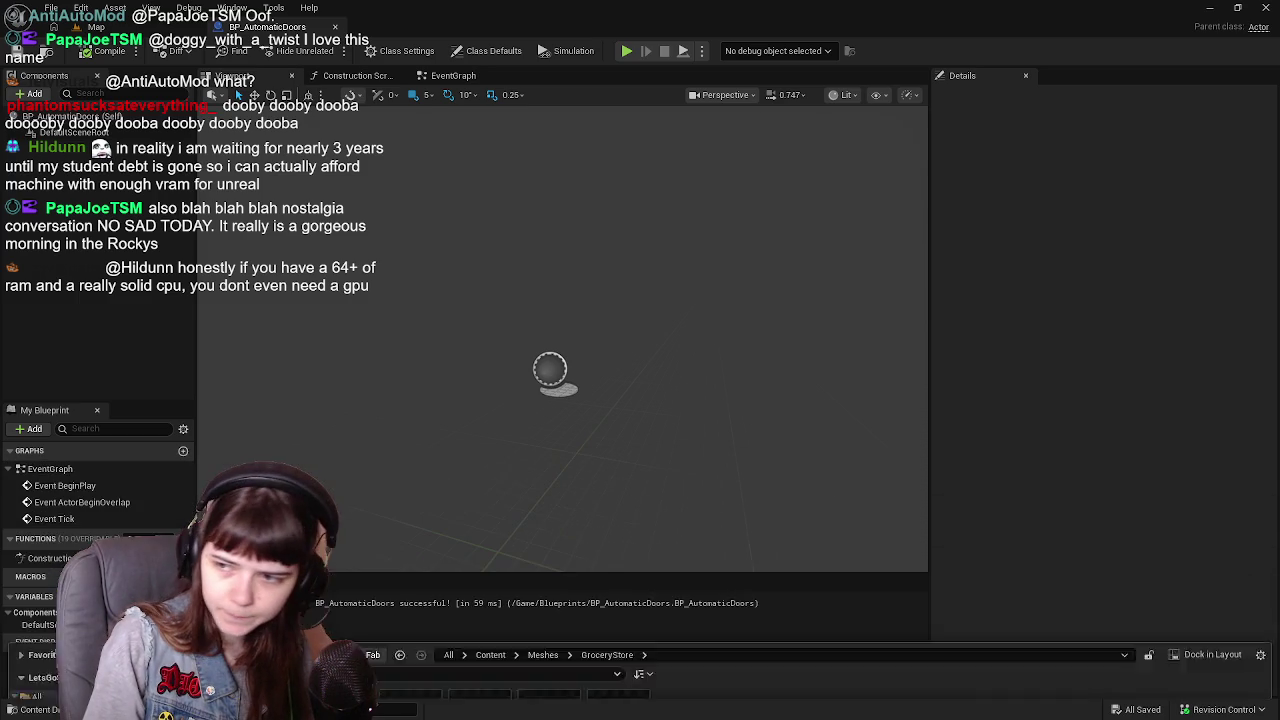
Import GroceryStore_AutomaticDoor.fbx into the GroceryStore folder
key("ctrl+space")
key("ctrl+space")
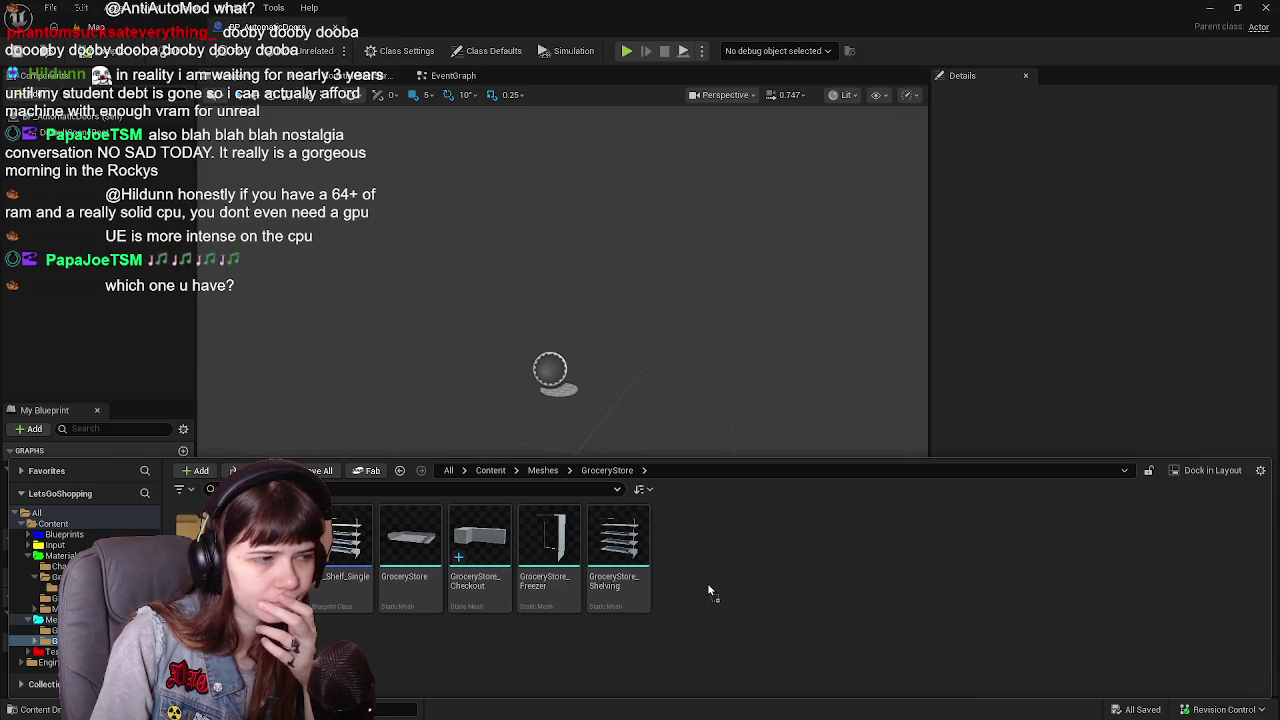
left_click_drag(708, 591, 852, 614)
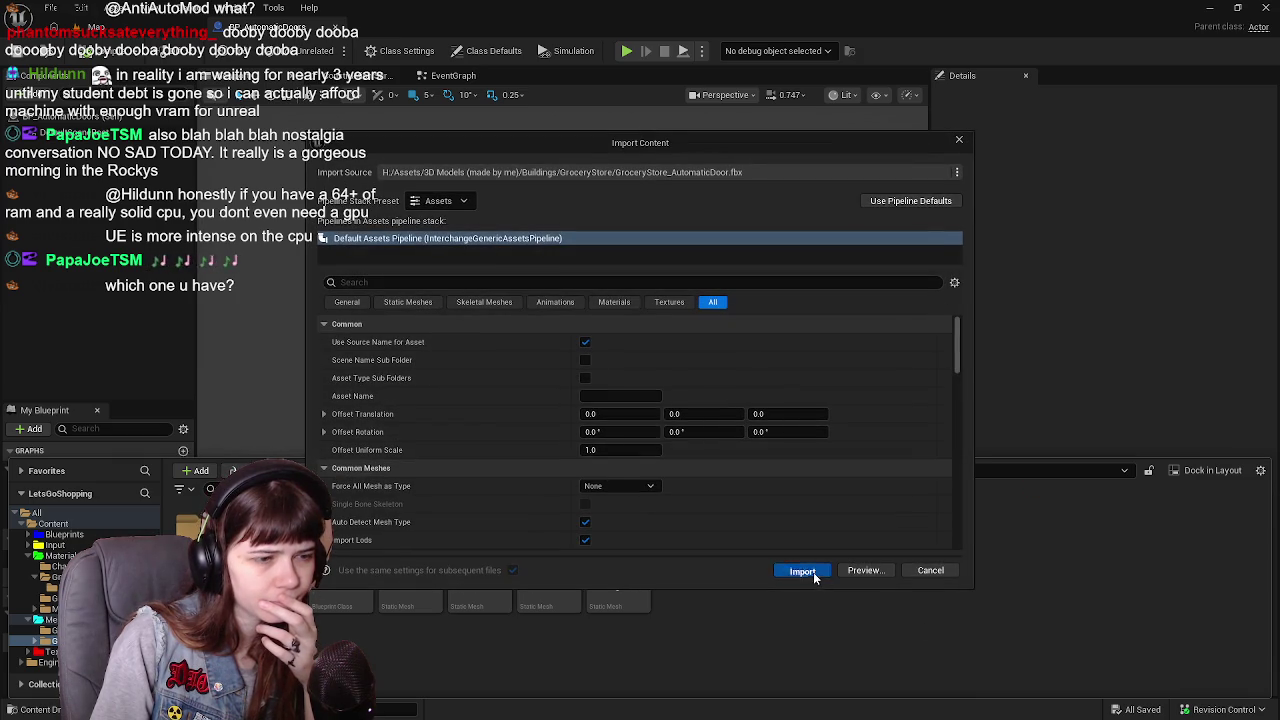
left_click(813, 572)
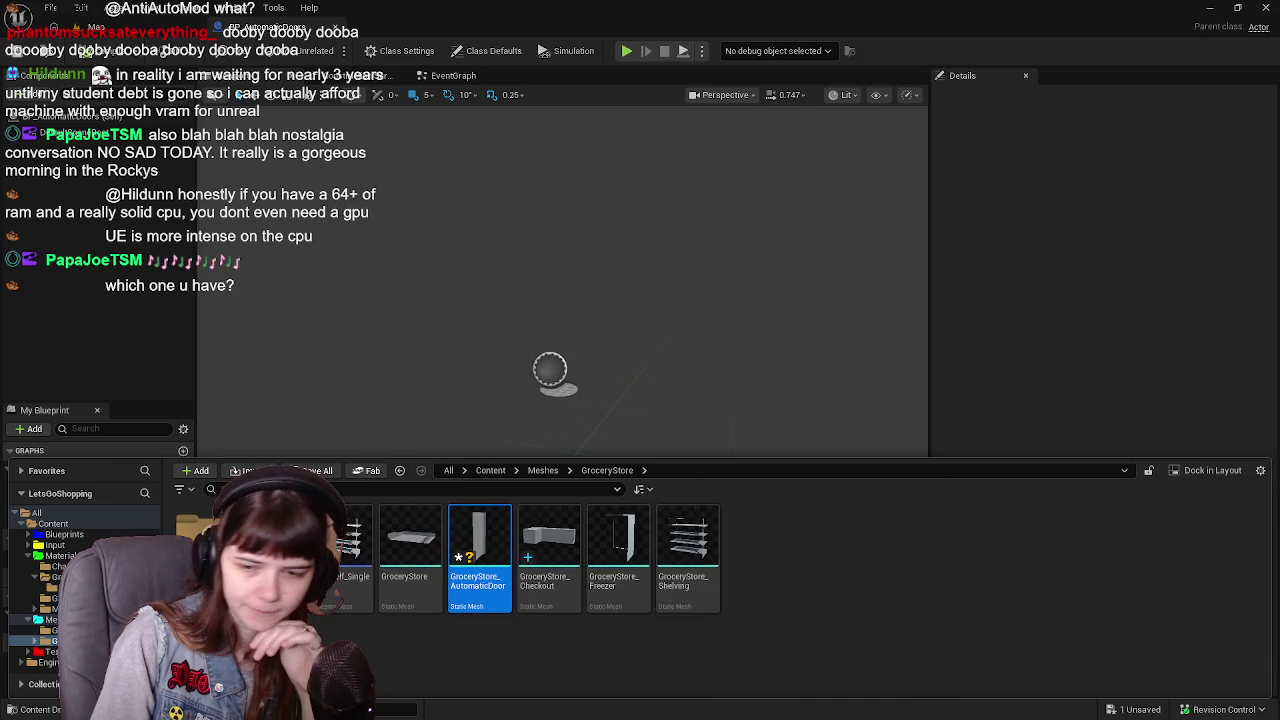
key("alt+Tab")
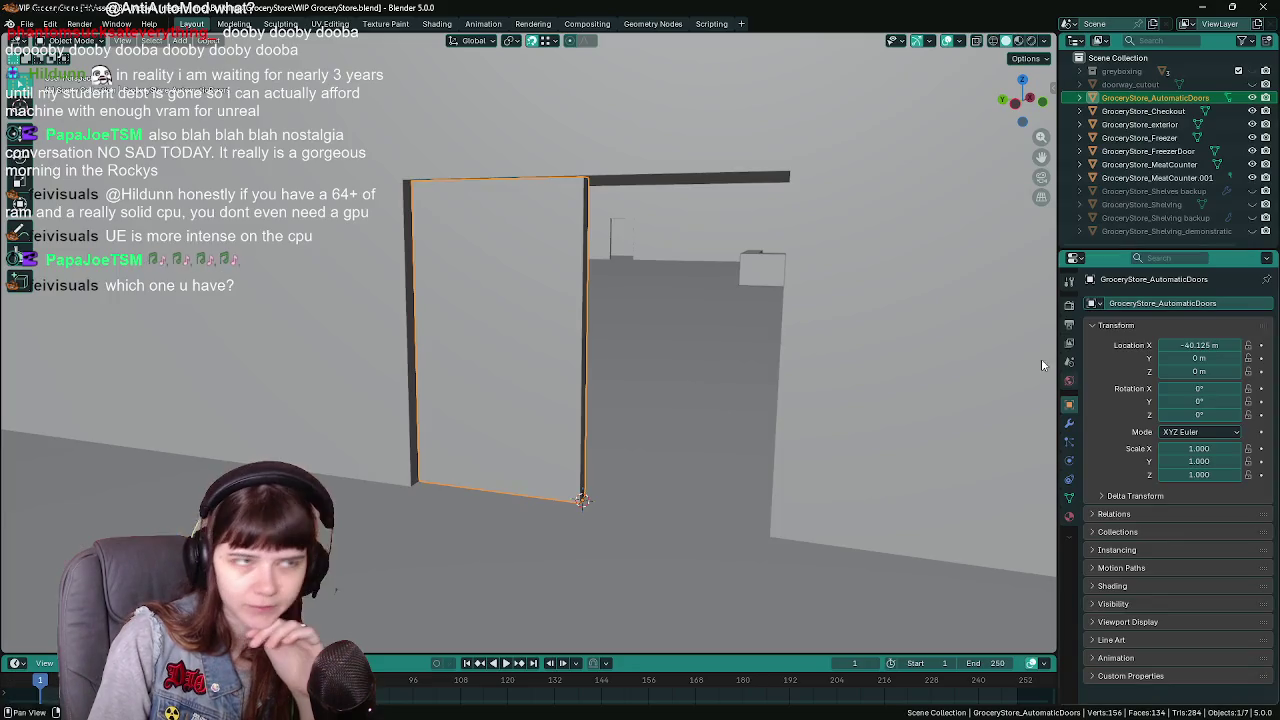
Show face orientation, recalculate the door's normals outward, and save
left_click(955, 42)
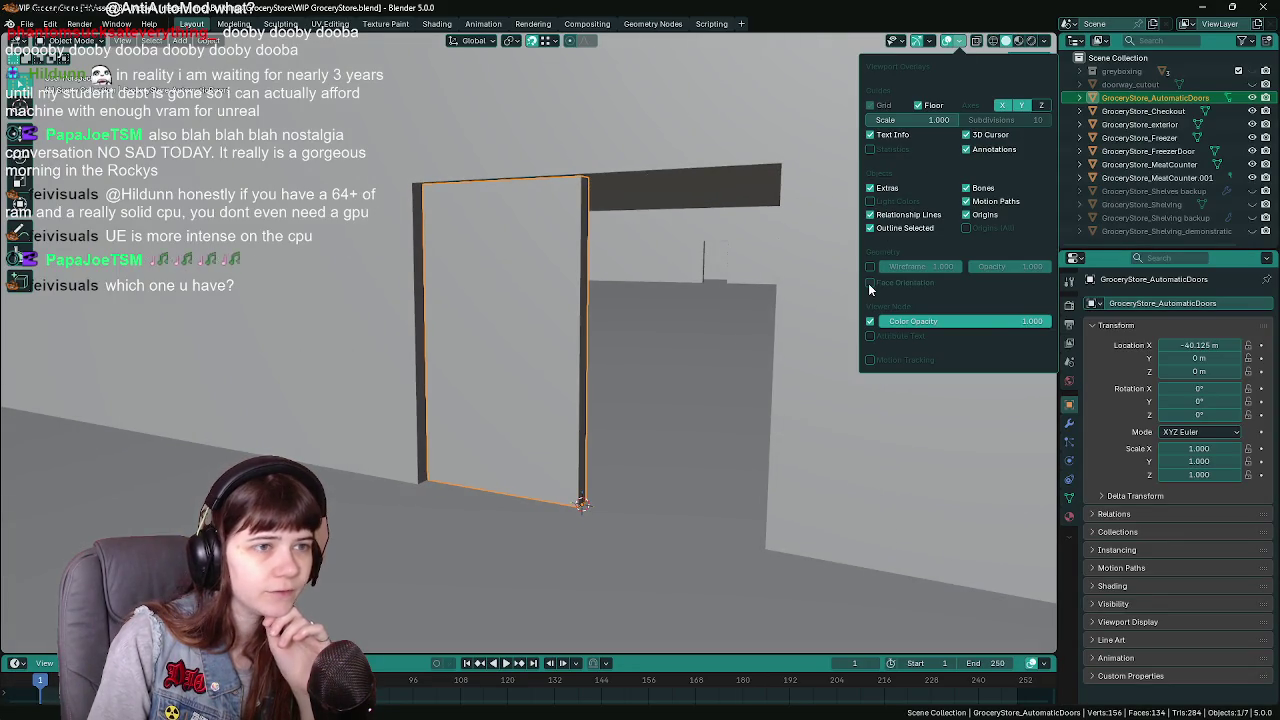
left_click(870, 283)
key("Tab")
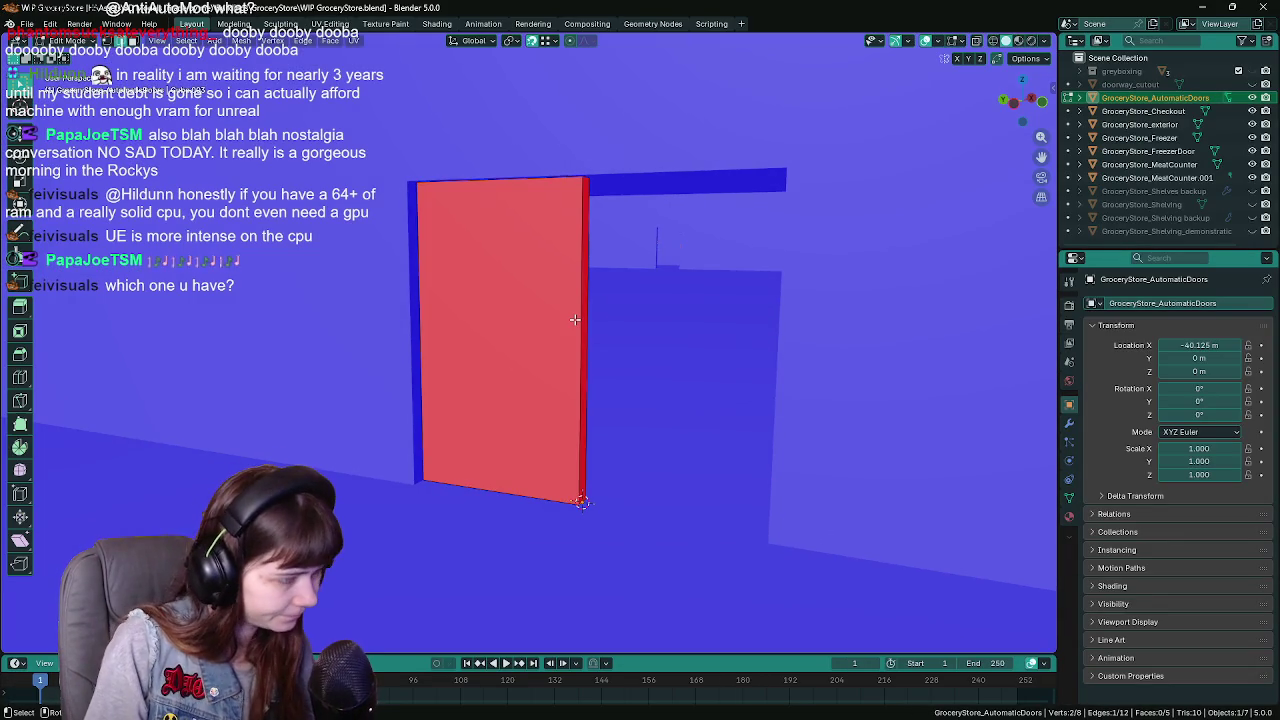
key("a")
key("F3")
type("rec")
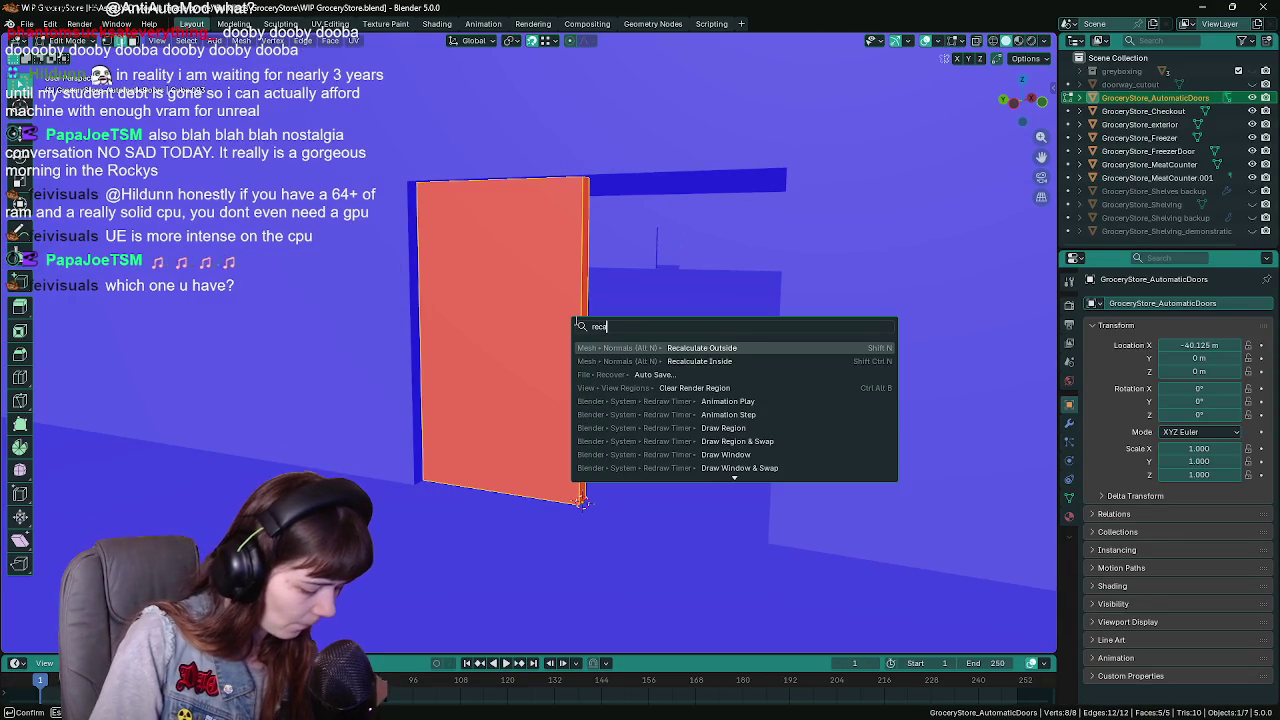
type("alc")
key("Return")
key("Tab")
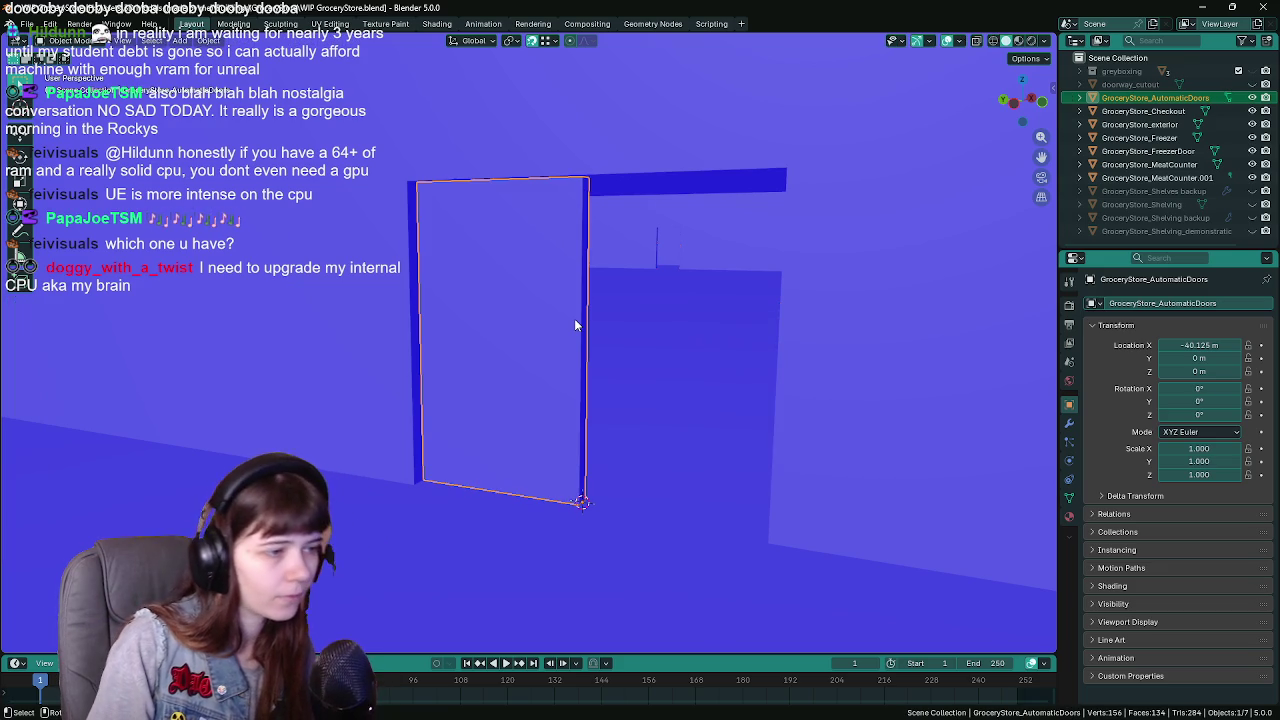
key("ctrl+s")
Set the door panel's X location to 0 m
key("q")
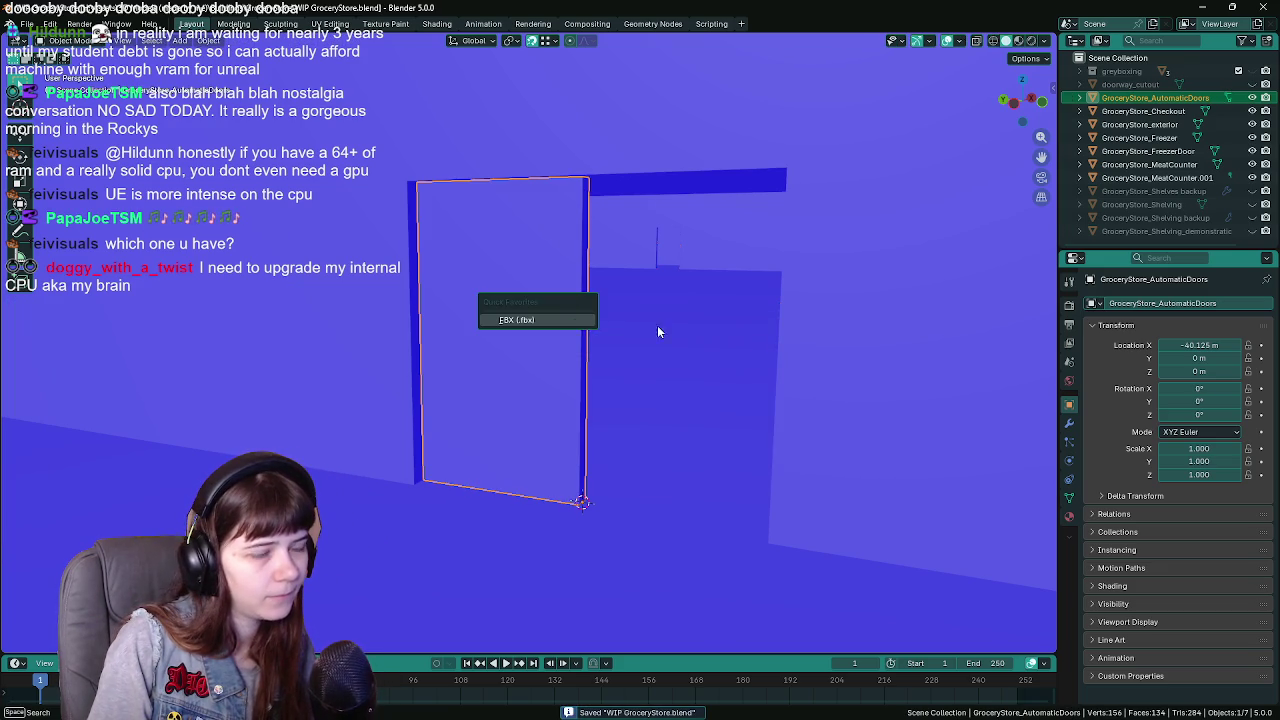
left_click(1200, 345)
type("0")
key("Return")
left_click_drag(757, 271, 757, 274)
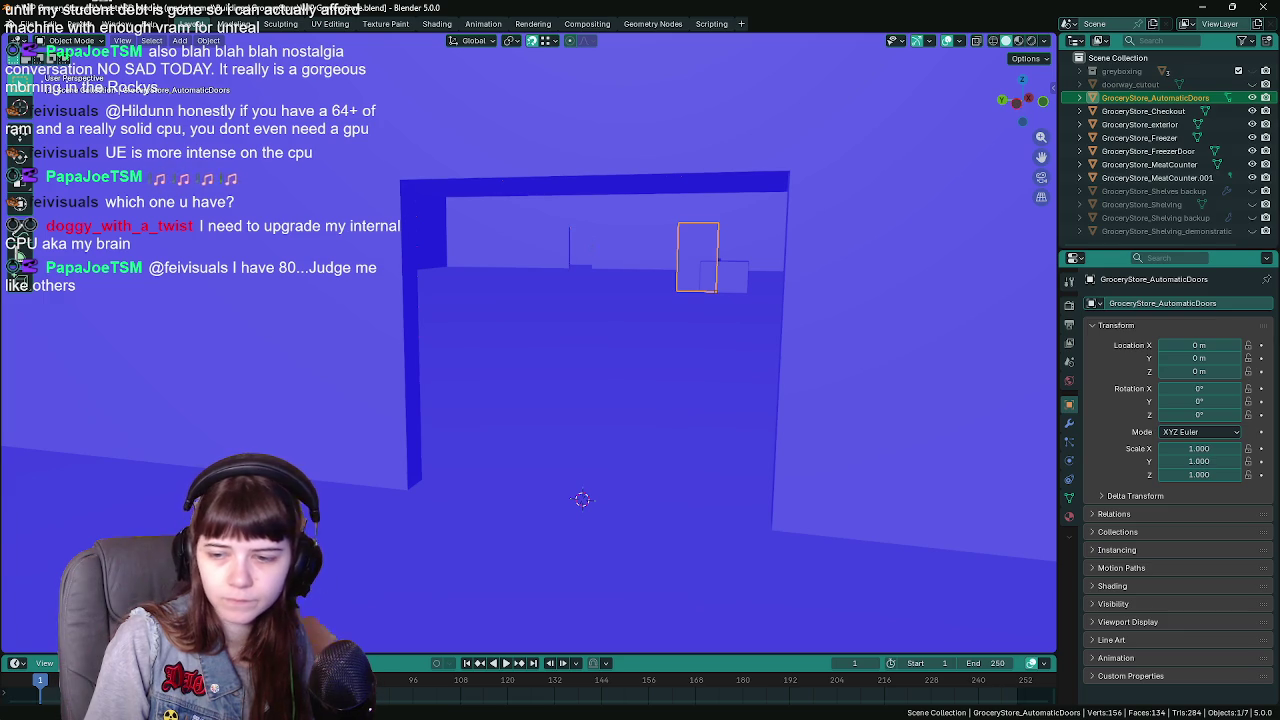
left_click_drag(878, 410, 908, 422)
Undo the move and rename the object GroceryStore_AutomaticDoor
key("ctrl+z")
key("ctrl+s")
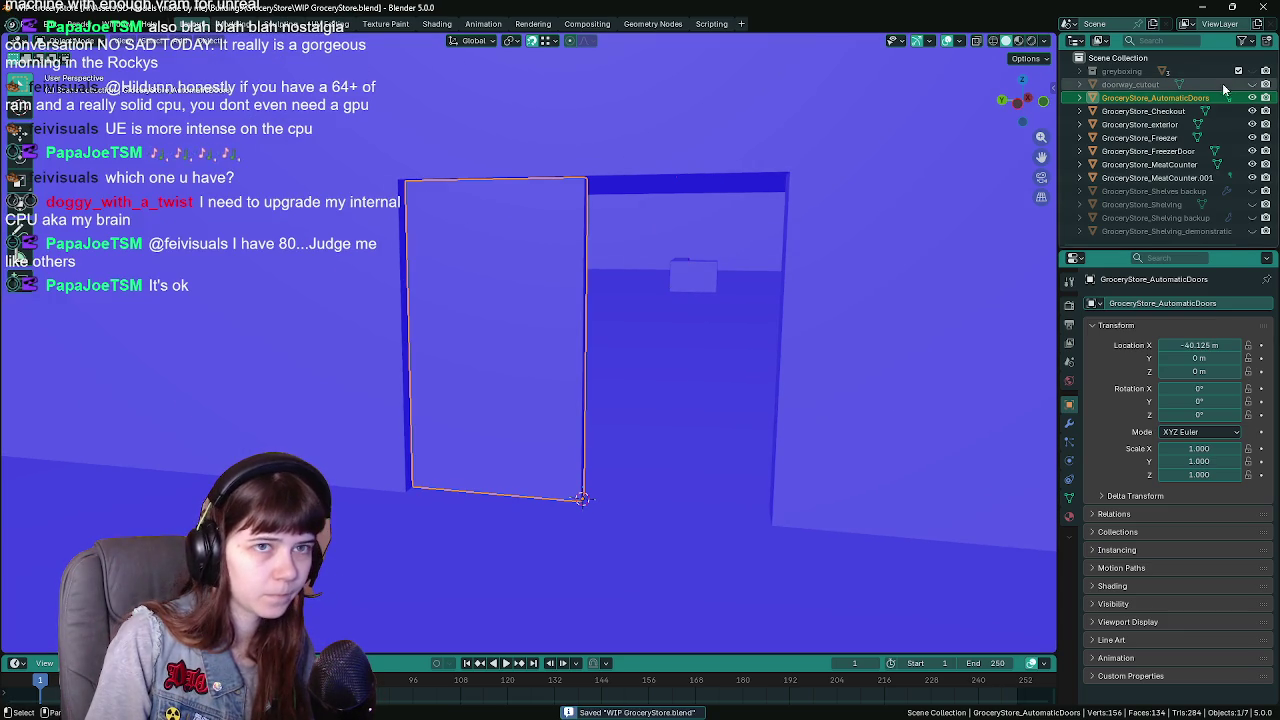
key("BackSpace")
key("Return")
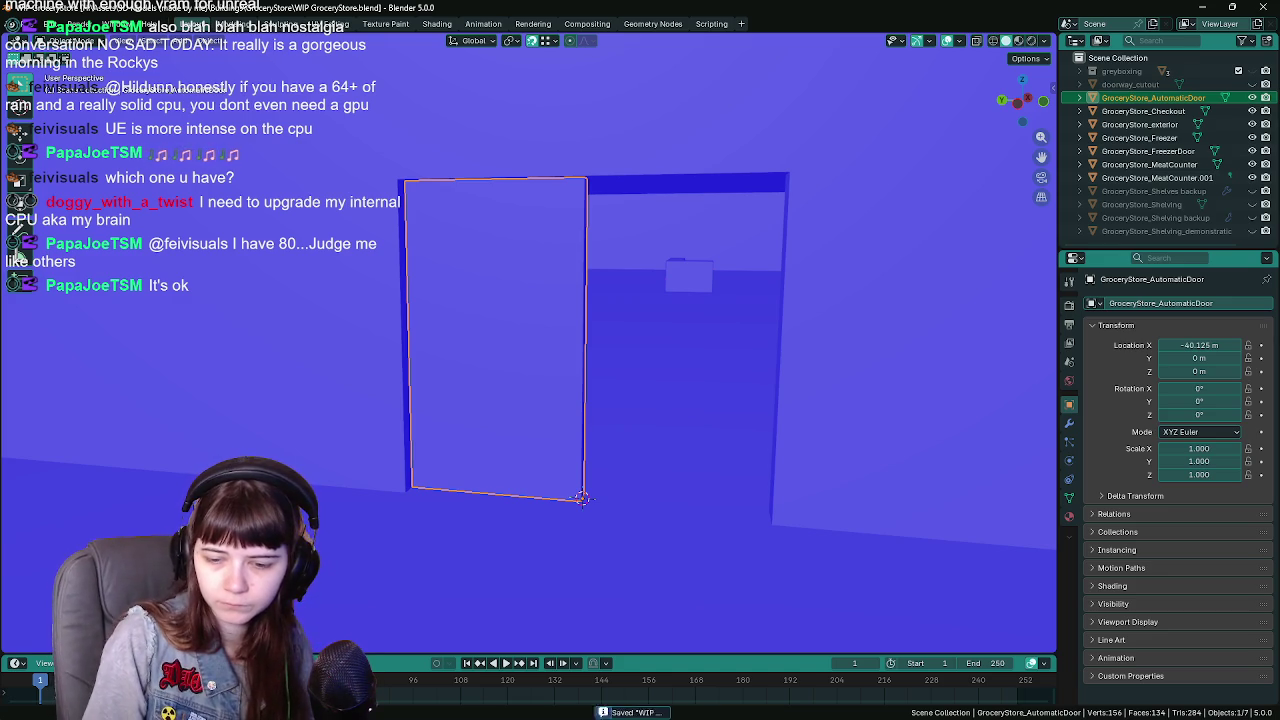
key("alt+Tab")
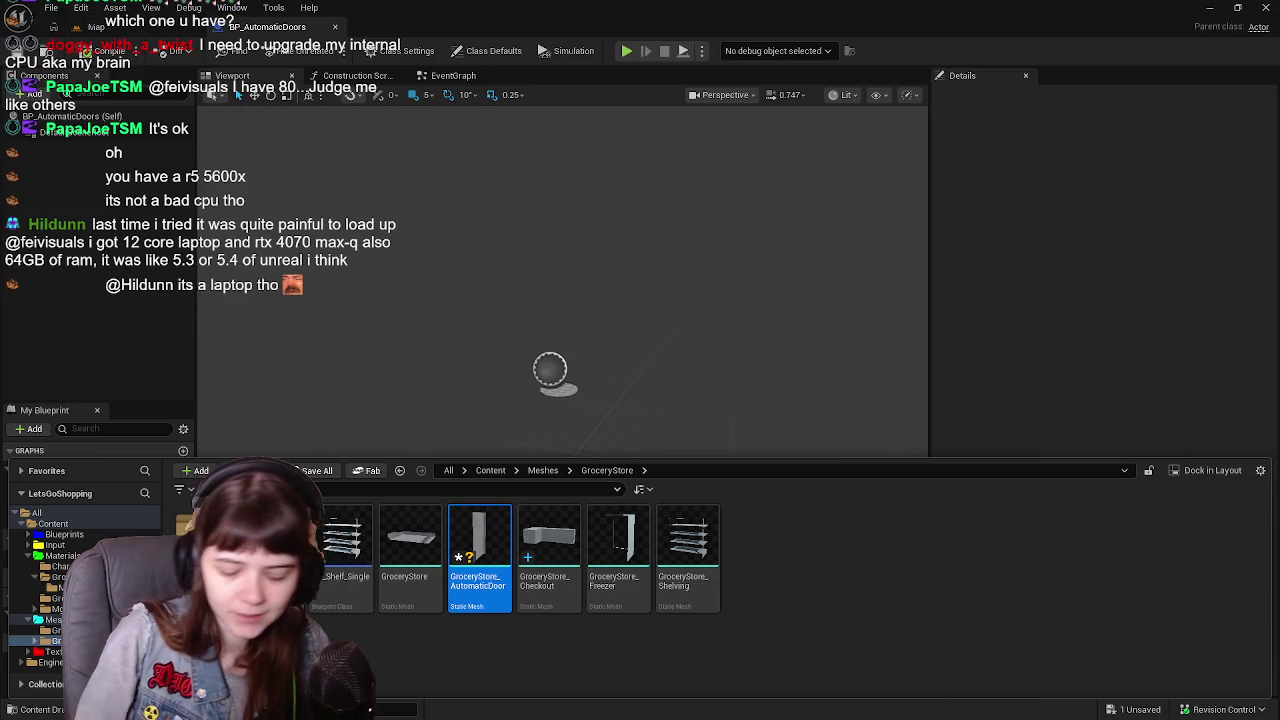
Reimport the GroceryStore_AutomaticDoor mesh from its updated source and save it
right_click(470, 550)
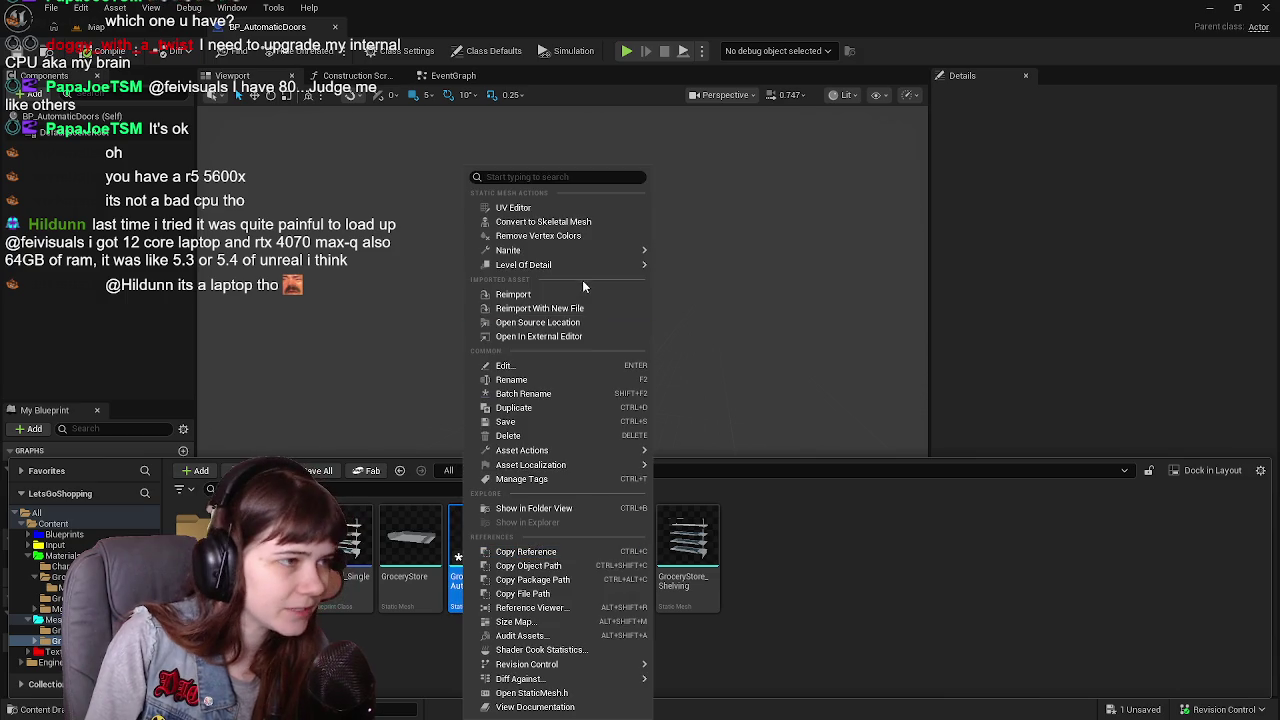
left_click(537, 293)
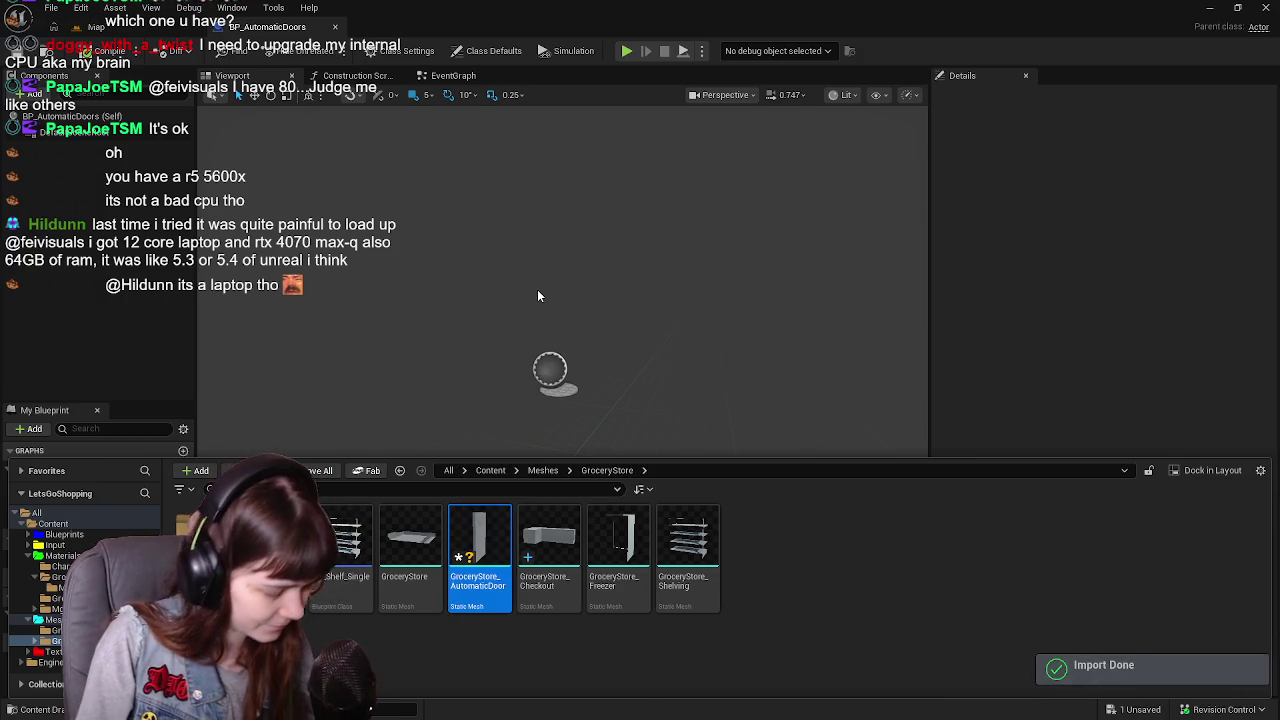
key("ctrl+shift+s")
left_click(750, 517)
Add the door mesh to BP_AutomaticDoors as a component and duplicate it
left_click_drag(479, 550, 65, 285)
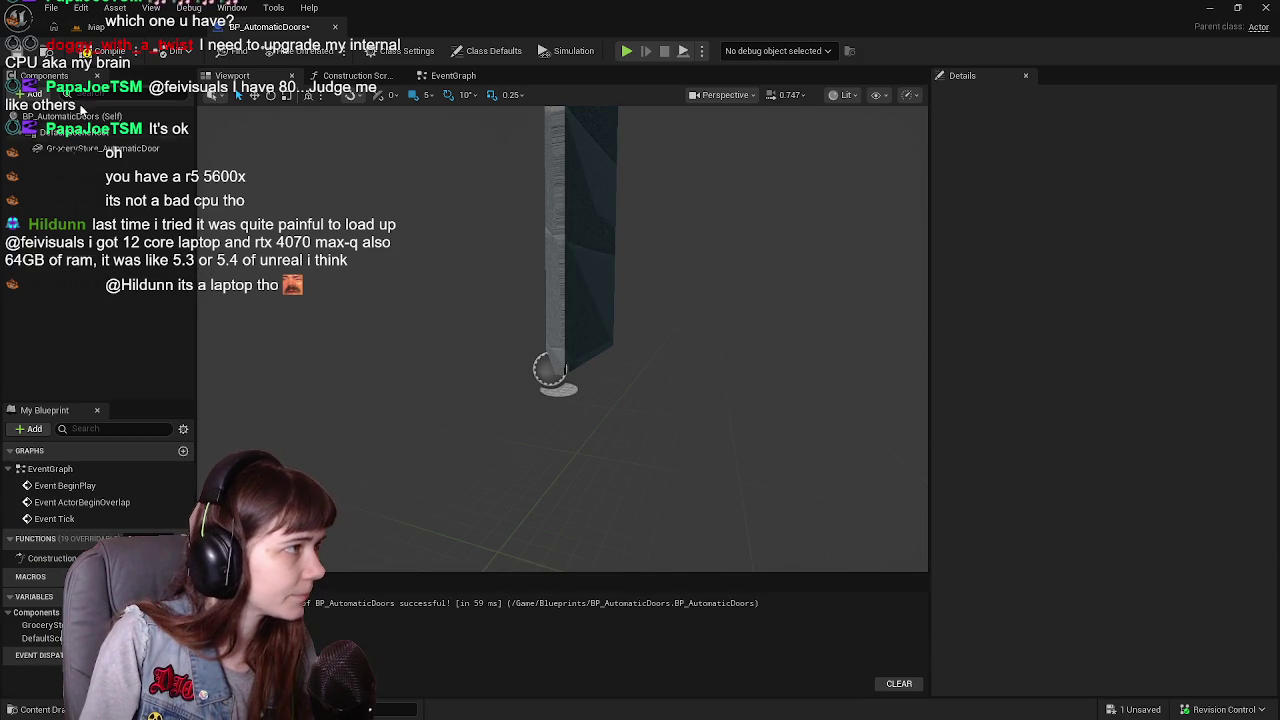
mouse_move(521, 268)
left_mouse_down()
mouse_move(470, 274)
mouse_move(680, 289)
left_mouse_up()
key("ctrl+d")
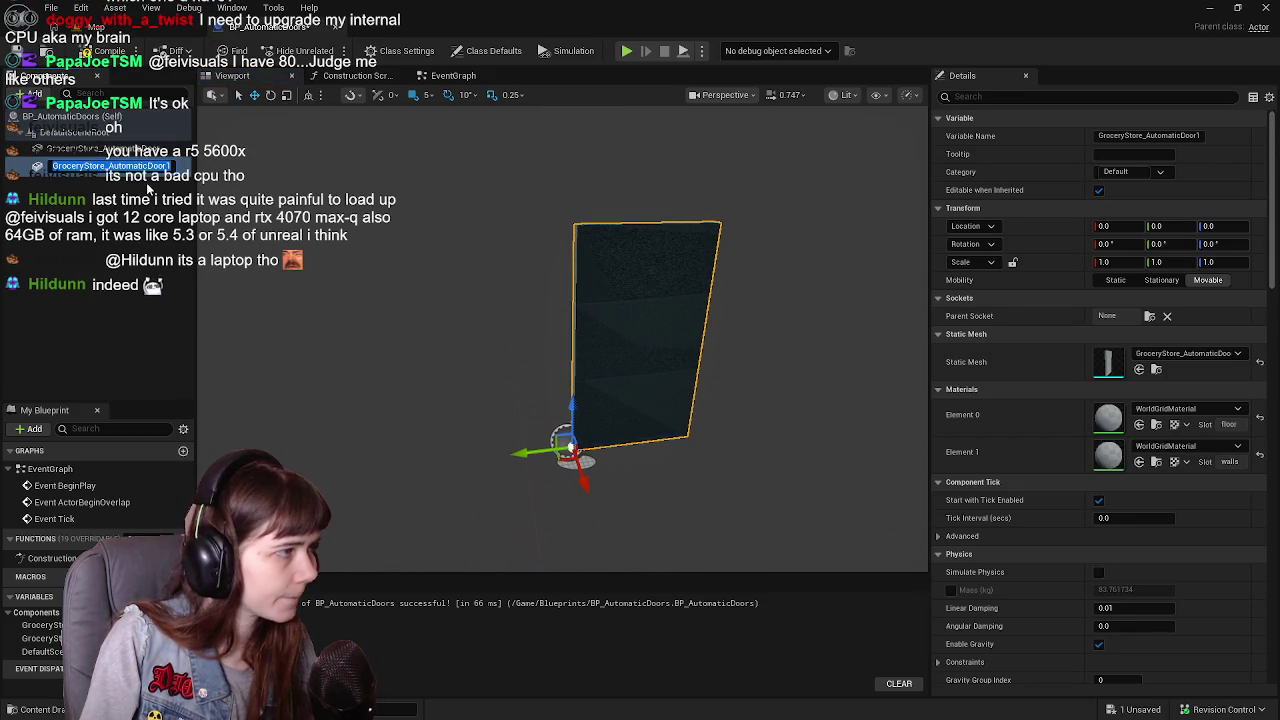
Strip the number from the copy's name and select the GroceryStore_AutomaticDoor2 component
key("End")
key("BackSpace")
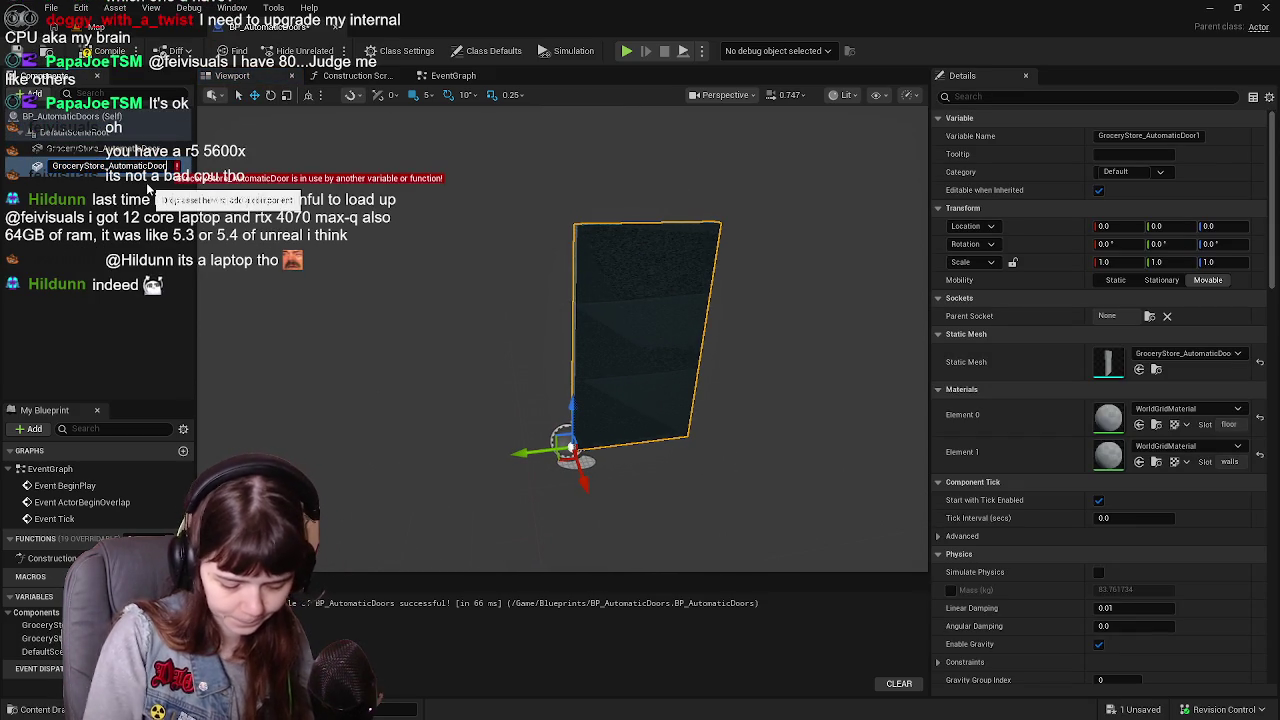
left_click(110, 149)
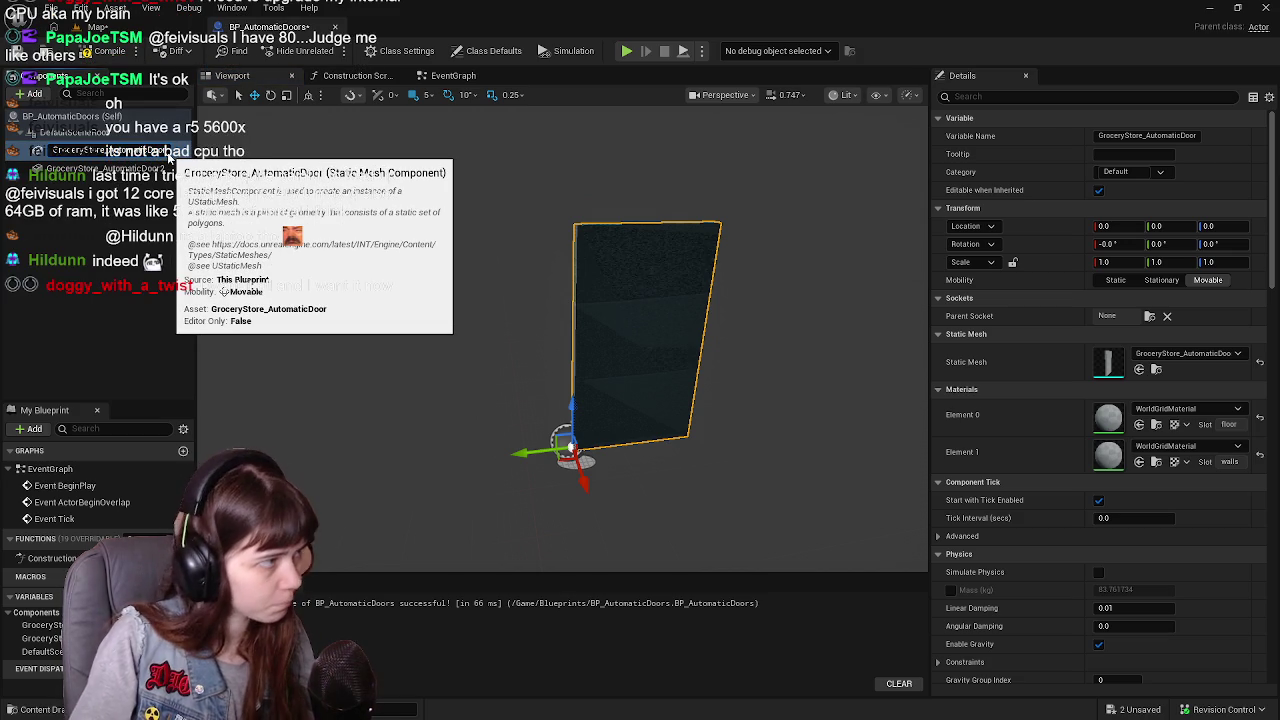
left_click(140, 164)
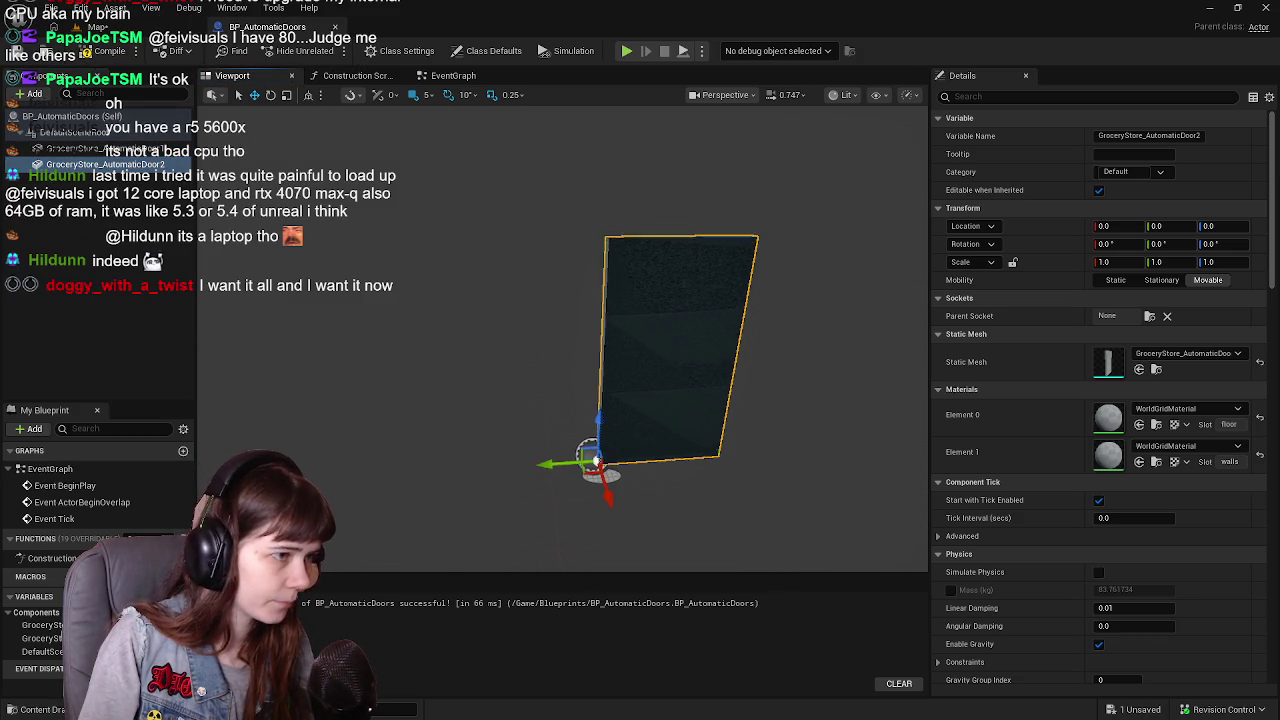
Rotate GroceryStore_AutomaticDoor2 to exactly 180° yaw and compile the blueprint
key("e")
mouse_move(597, 414)
left_mouse_down()
mouse_move(570, 470)
mouse_move(652, 462)
mouse_move(630, 408)
mouse_move(560, 402)
mouse_move(523, 477)
left_mouse_up()
key("w")
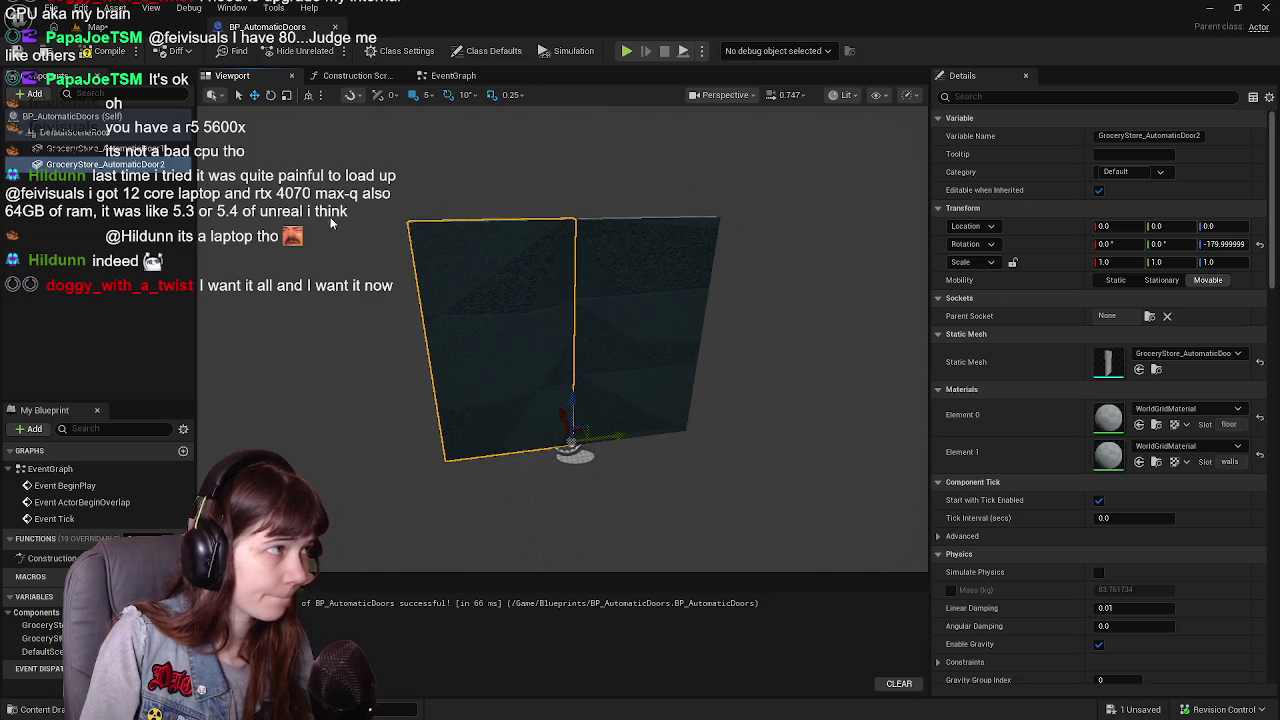
key("F7")
left_click_drag(453, 299, 453, 299)
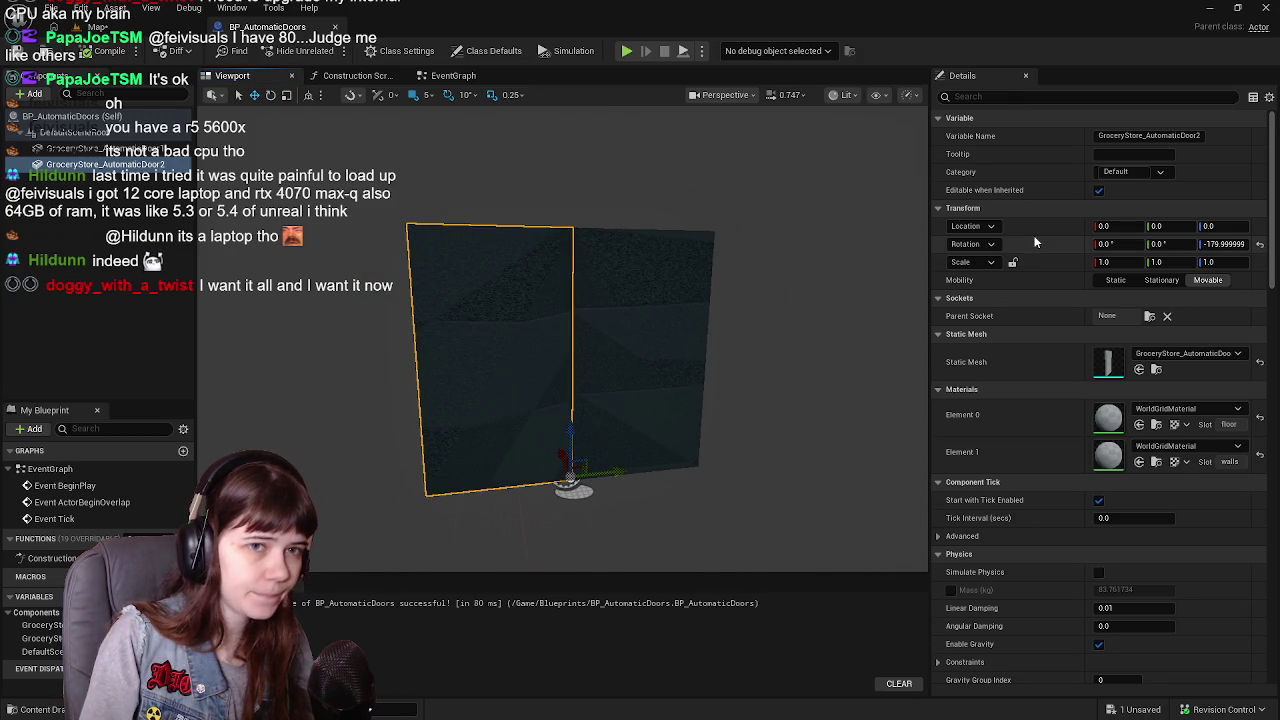
left_click(1226, 244)
key("Return")
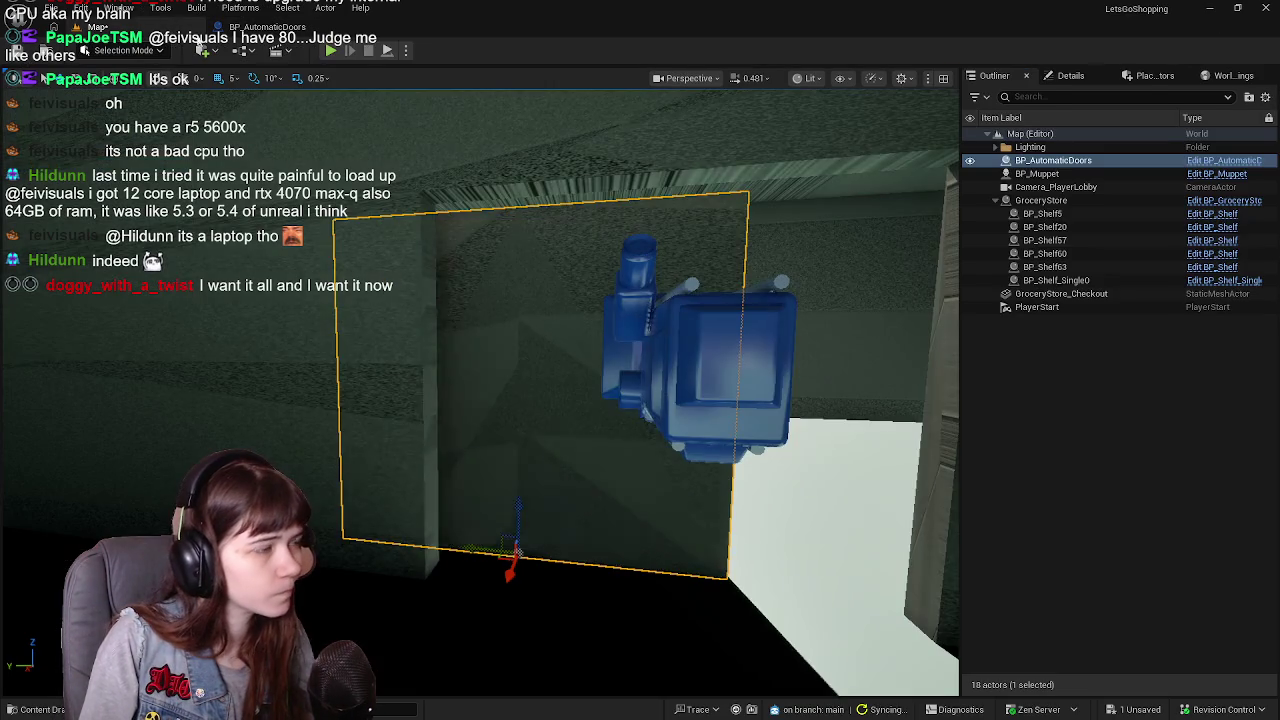
Focus the level view on the placed BP_AutomaticDoors actor and show its Details
left_click(100, 27)
mouse_move(431, 148)
left_mouse_down()
mouse_move(342, 413)
mouse_move(430, 442)
mouse_move(488, 432)
left_mouse_up()
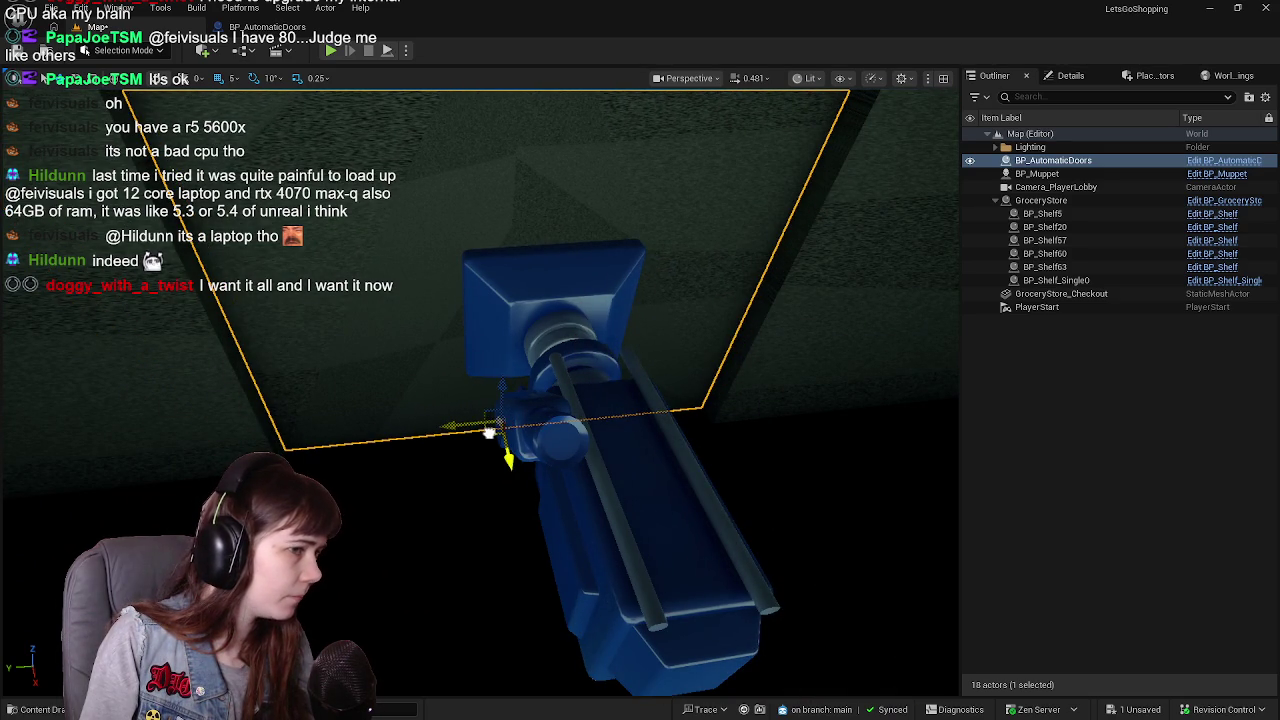
key("f")
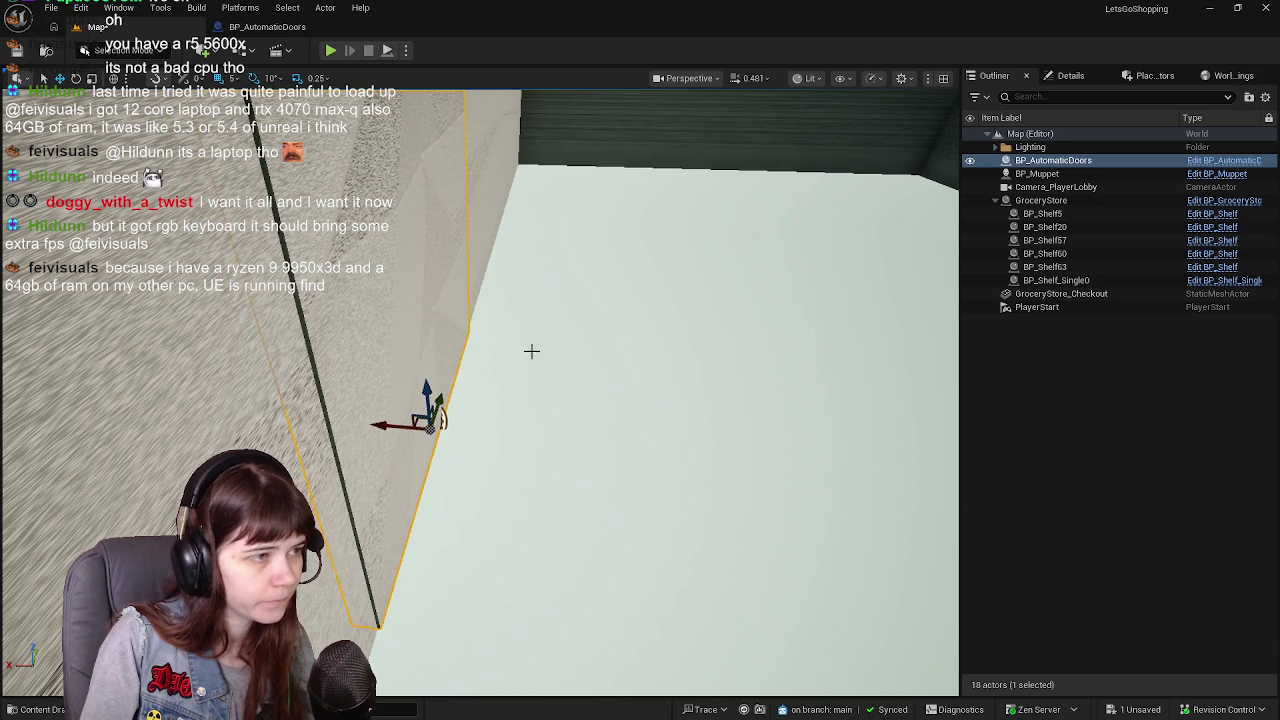
left_click(1072, 77)
left_click_drag(380, 424, 380, 428)
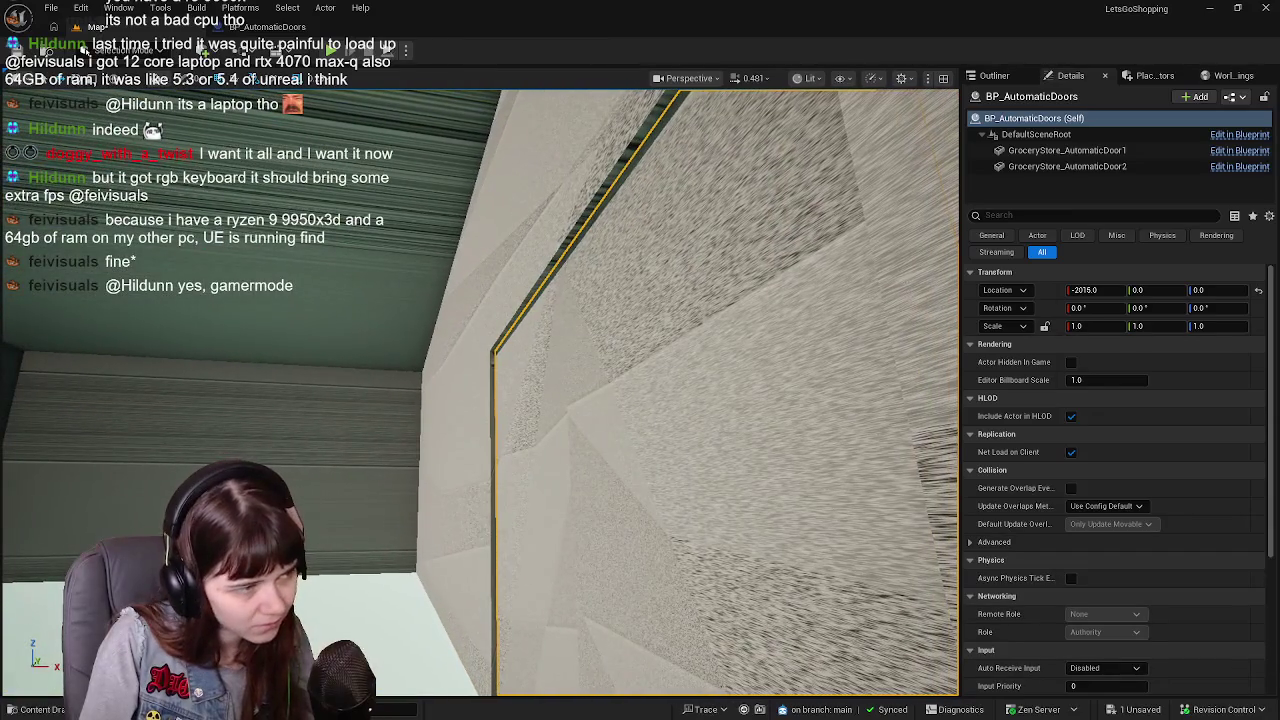
Try X locations -2017.5, -2018, -2020 and -2019 for the door actor
left_click(1113, 290)
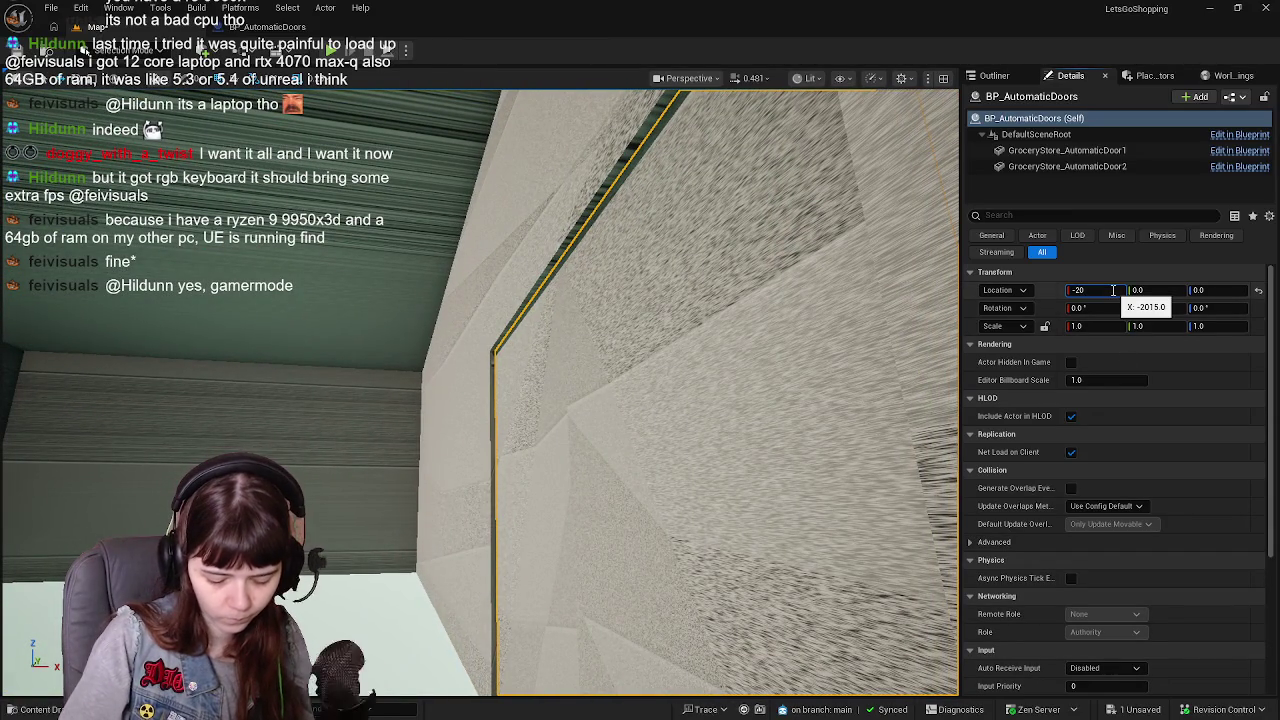
type("12")
key("Return")
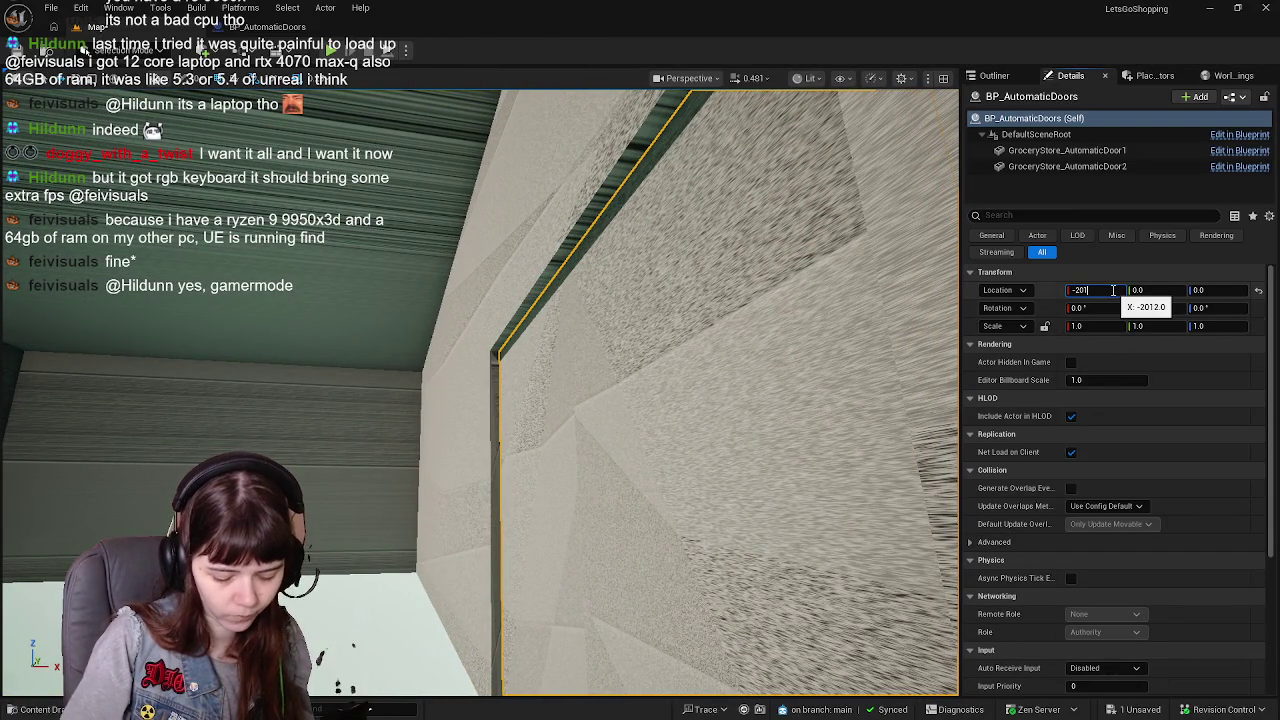
type("7.5")
key("Return")
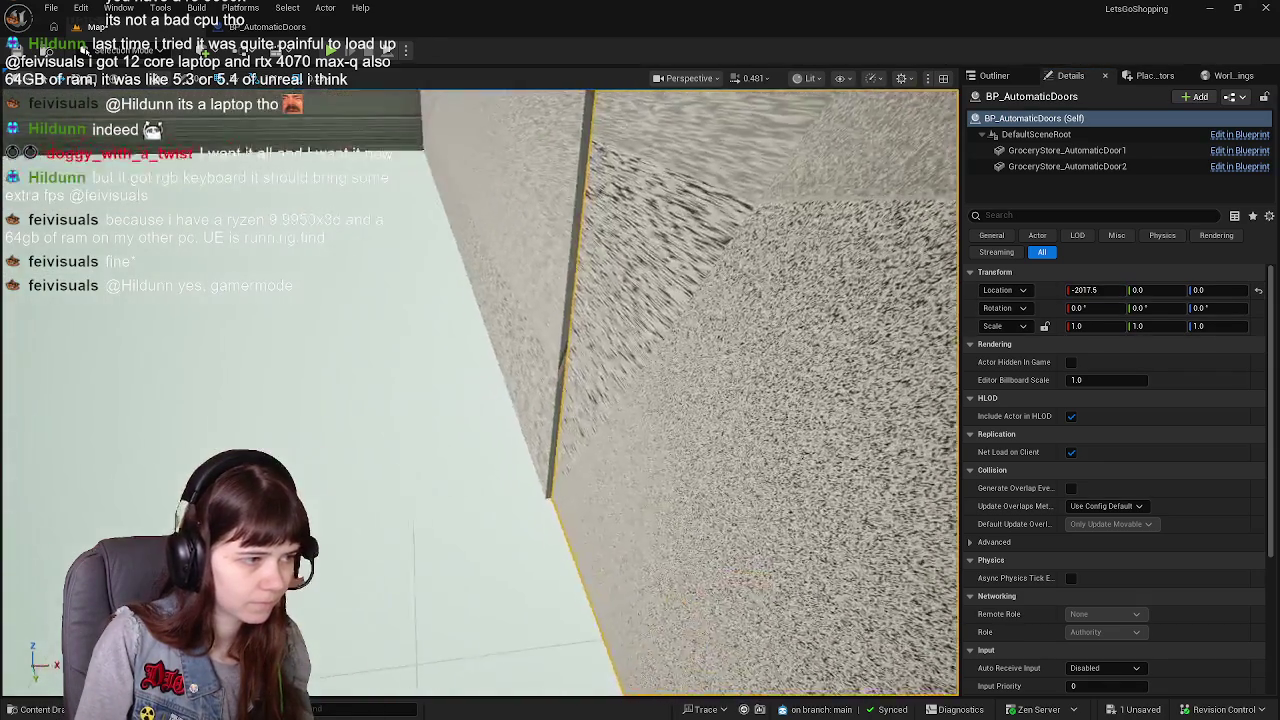
left_click(1108, 290)
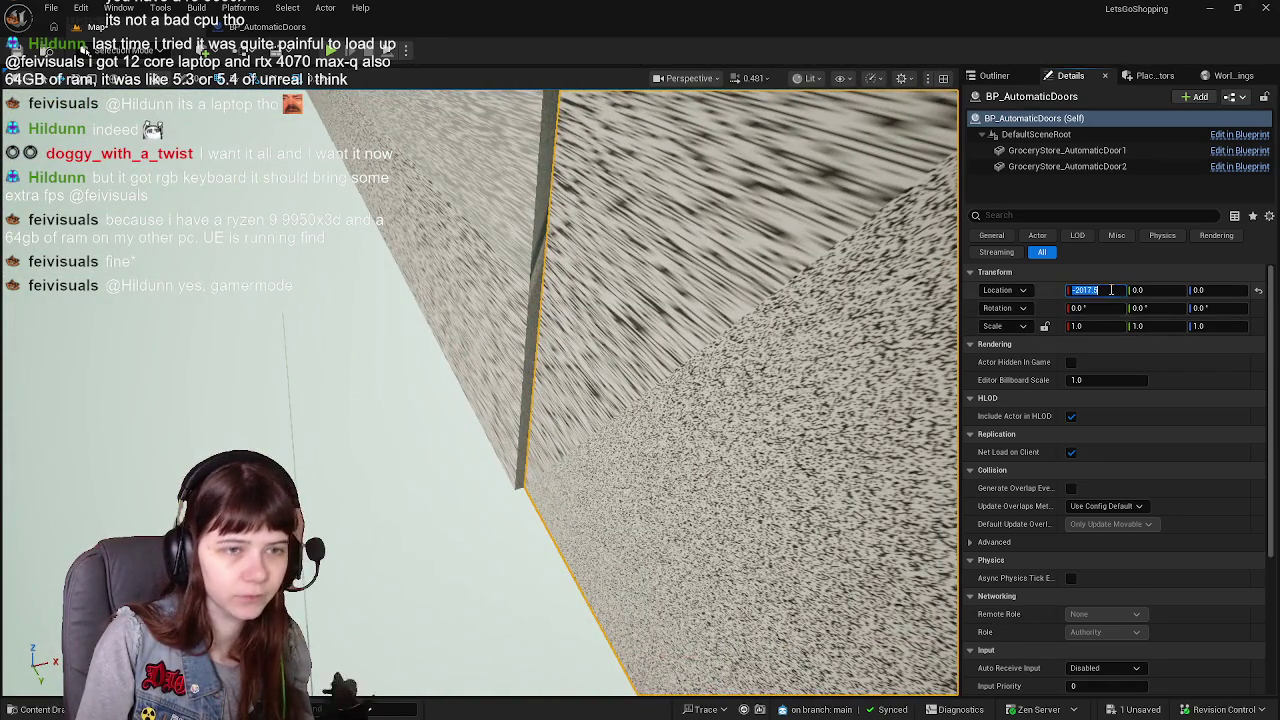
type("-2018")
key("Return")
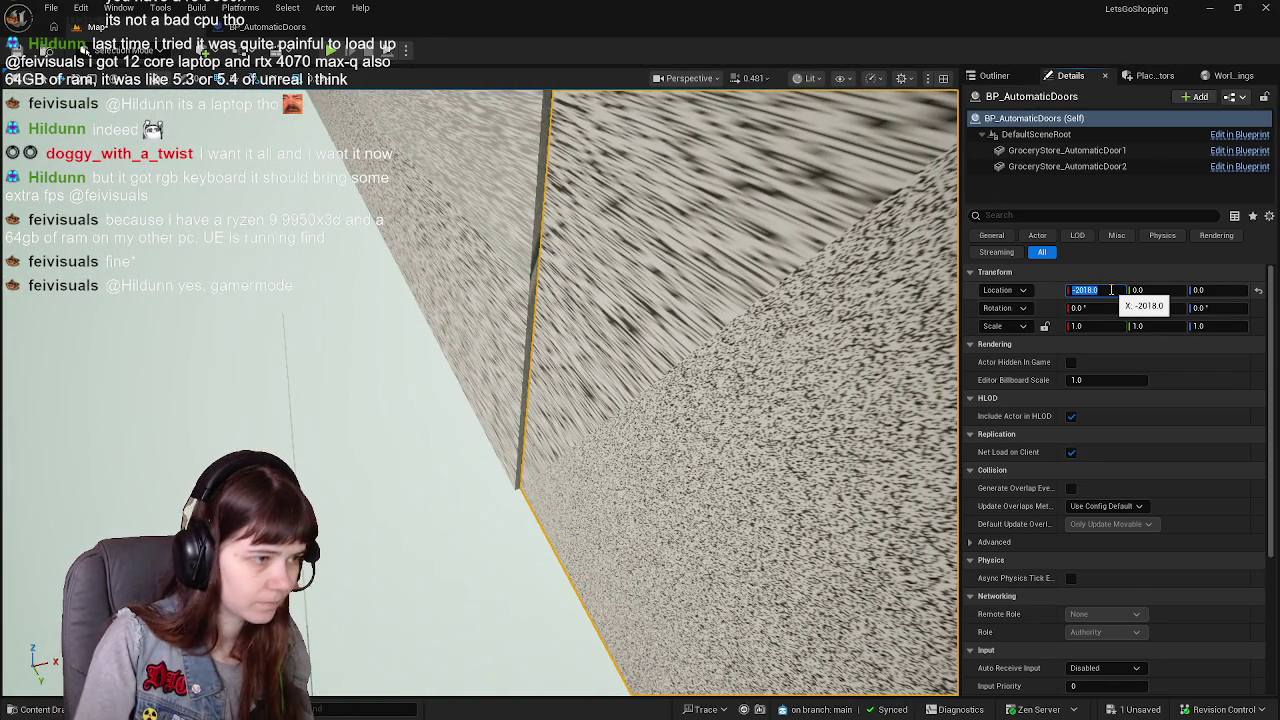
type("20")
key("Return")
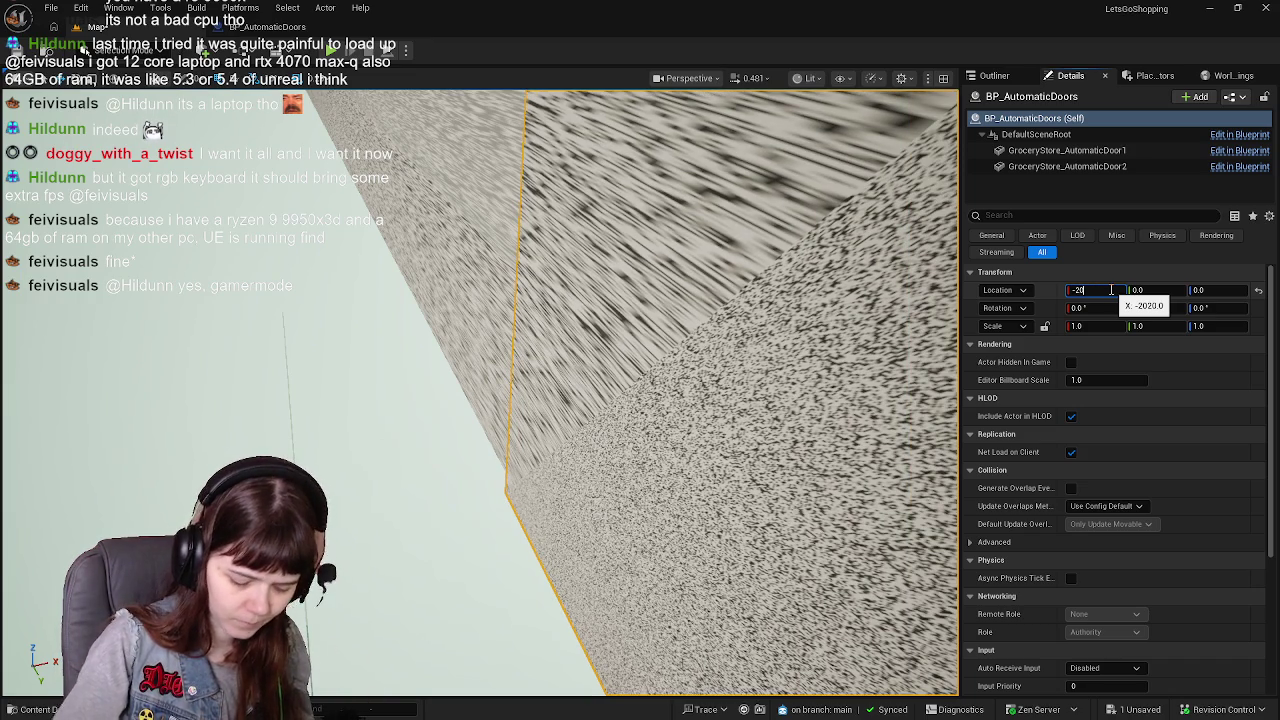
type("19")
key("Return")
Check the fit against the wall, settling Location X at -2015 after trying -2018.5
mouse_move(600, 400)
left_mouse_down()
mouse_move(560, 405)
mouse_move(600, 415)
mouse_move(550, 390)
mouse_move(885, 317)
left_mouse_up()
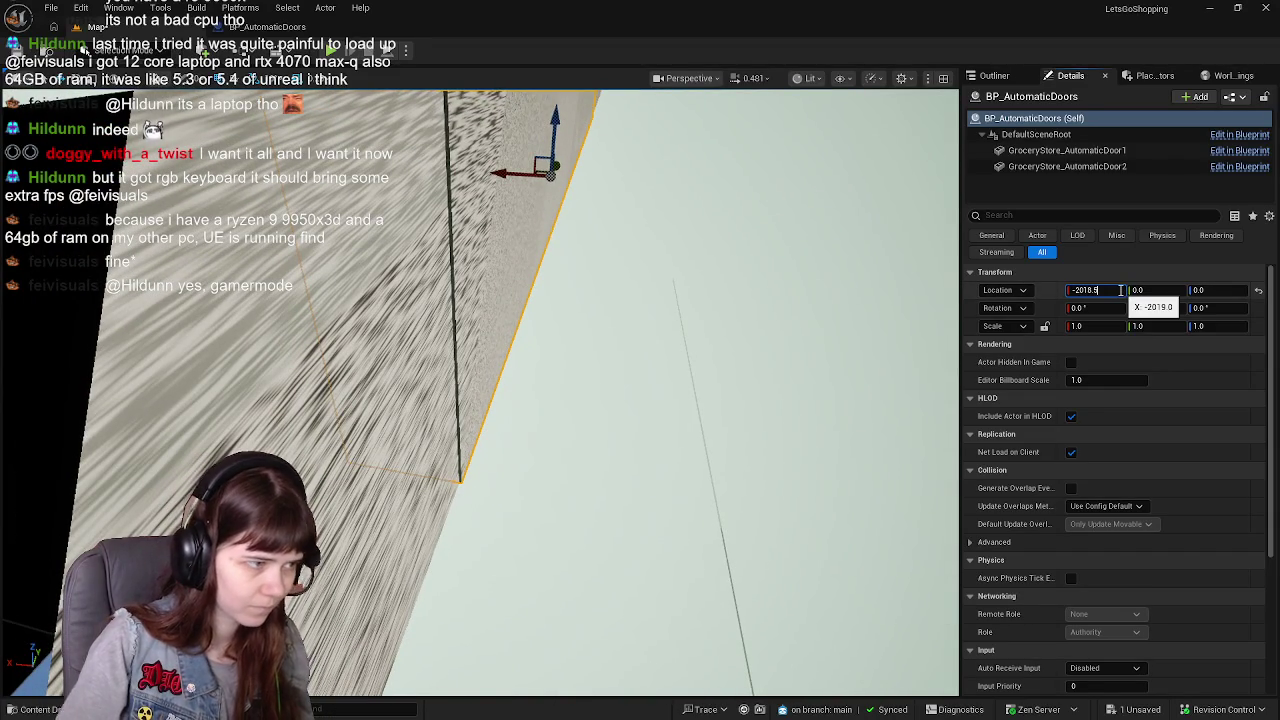
type(".5")
key("Return")
left_click_drag(650, 400, 560, 360)
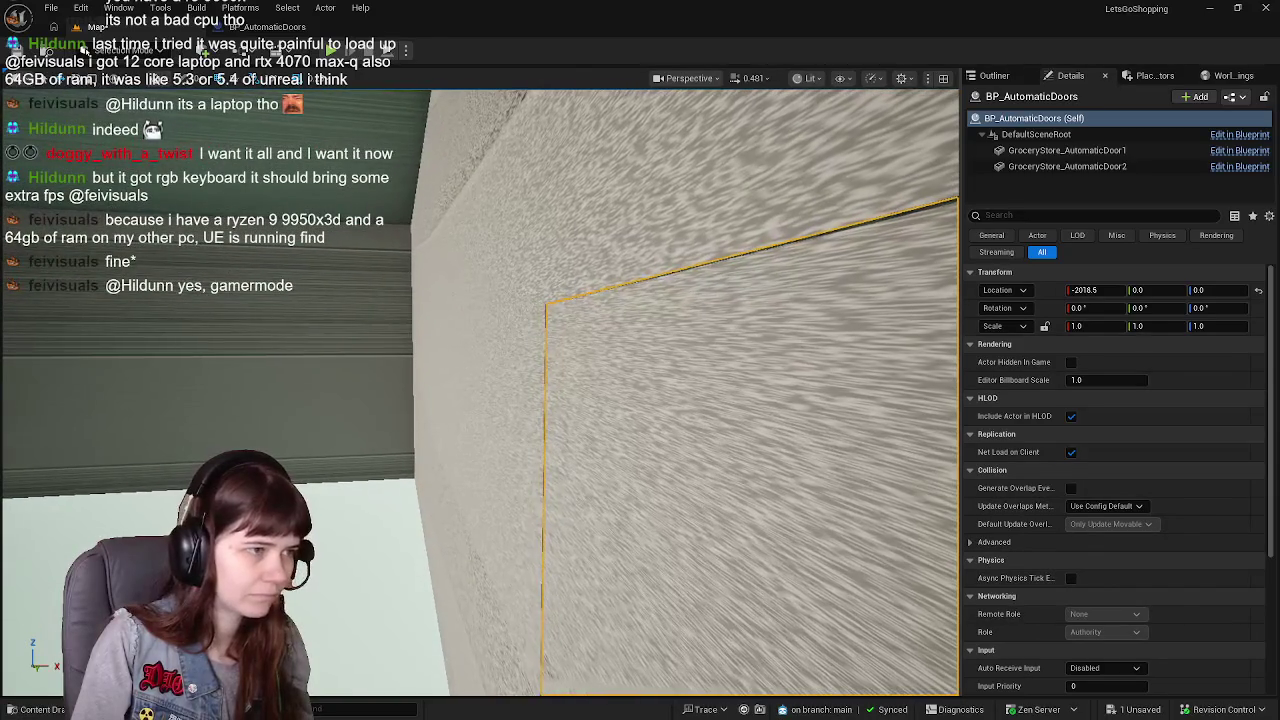
left_click(1090, 290)
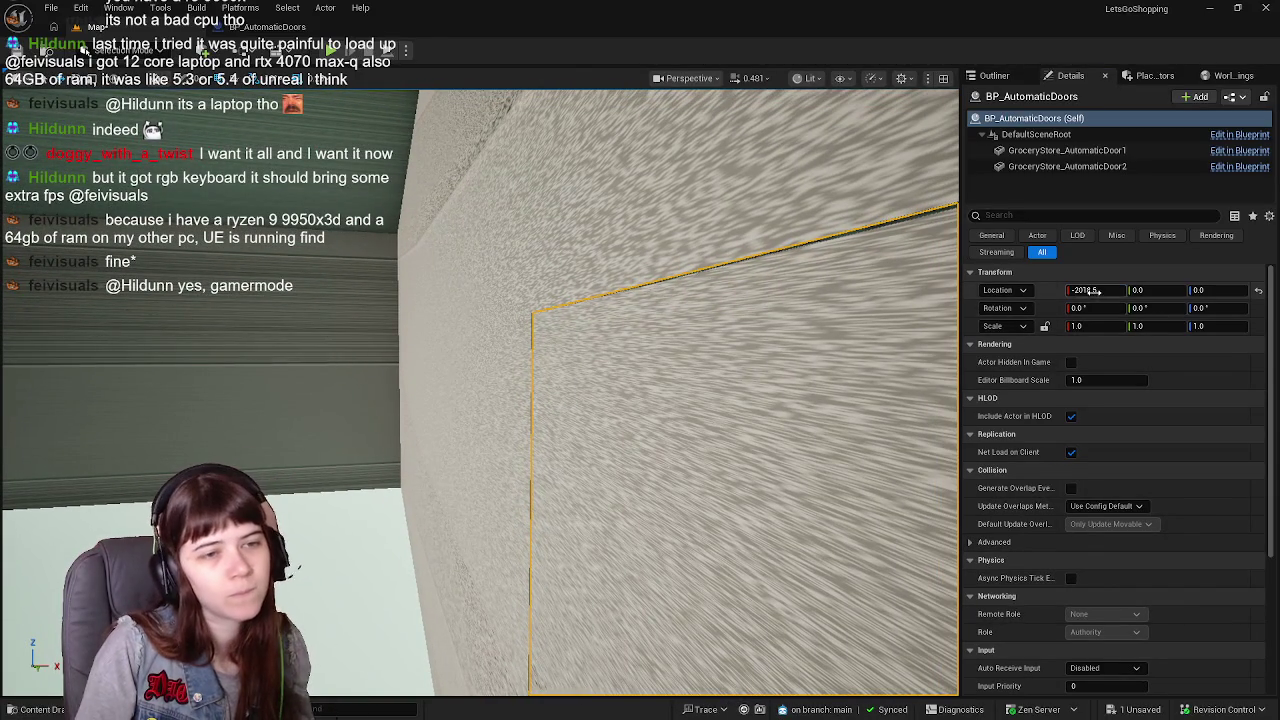
type("-2015")
key("Return")
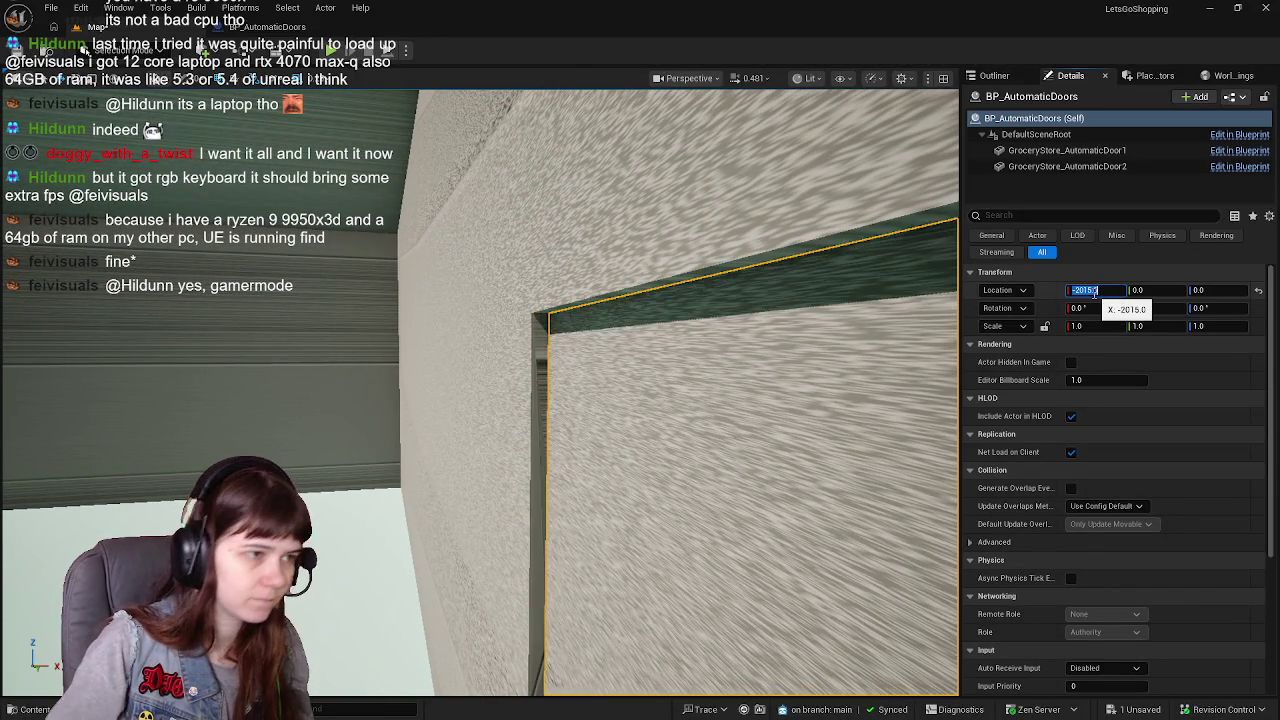
left_click_drag(858, 312, 770, 332)
left_click(267, 27)
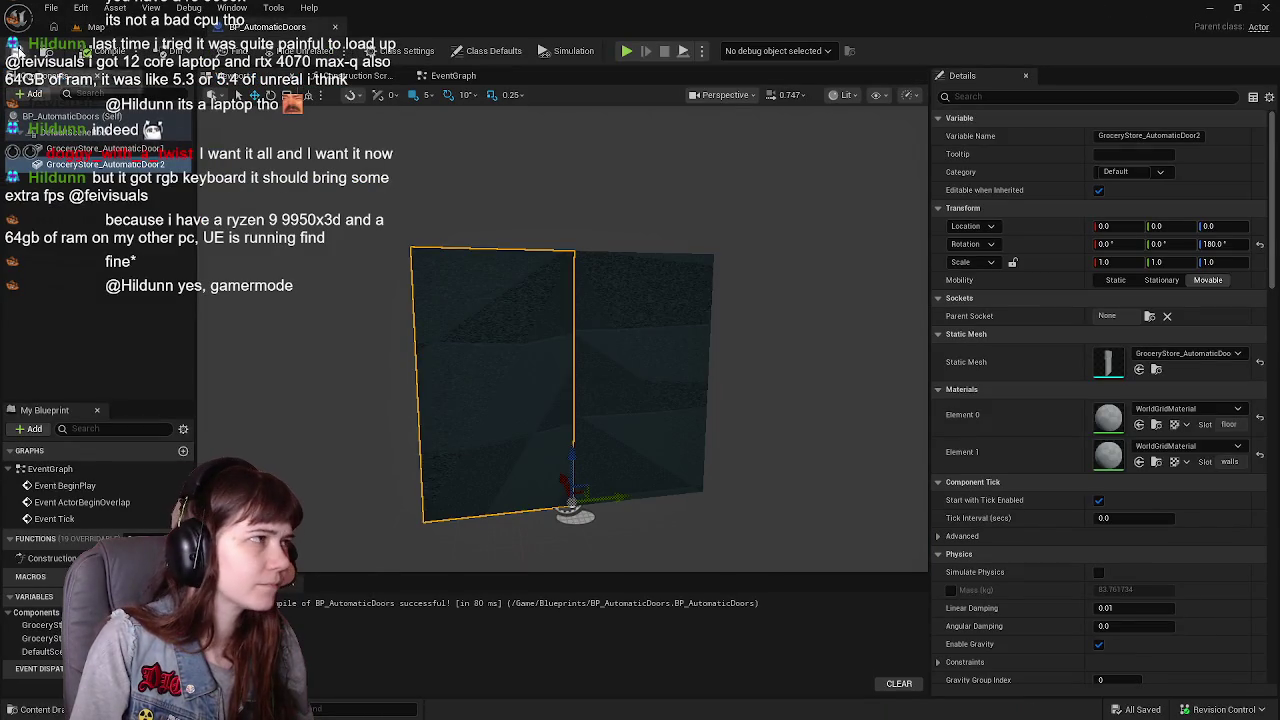
Delete Event ActorBeginOverlap and Event Tick from the EventGraph, leaving only BeginPlay, and save
left_click(481, 84)
left_click_drag(313, 280, 683, 532)
key("Delete")
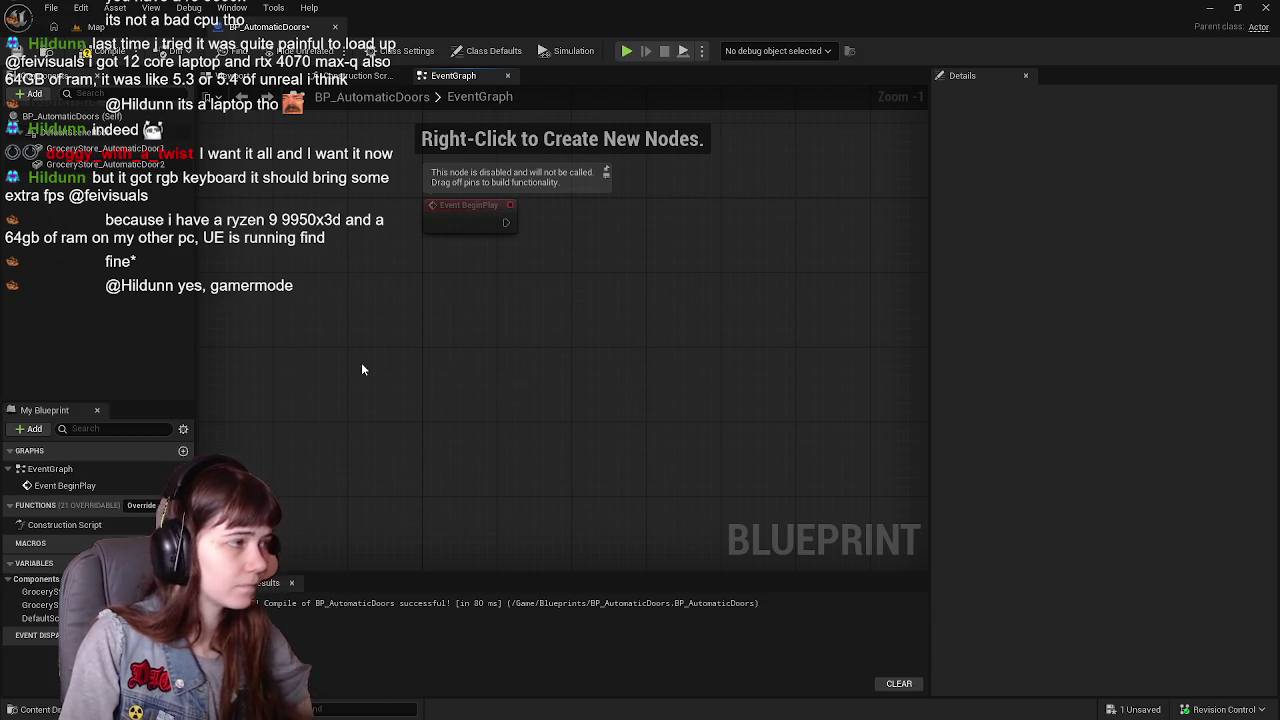
left_click(95, 52)
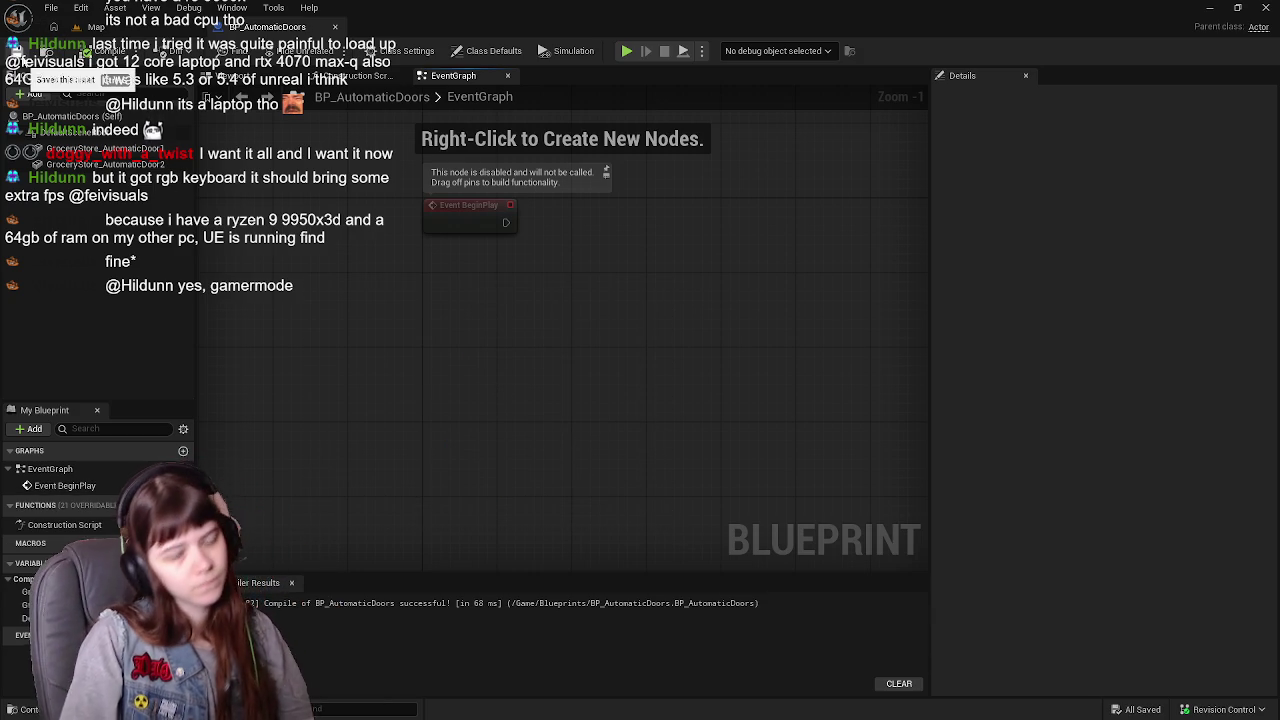